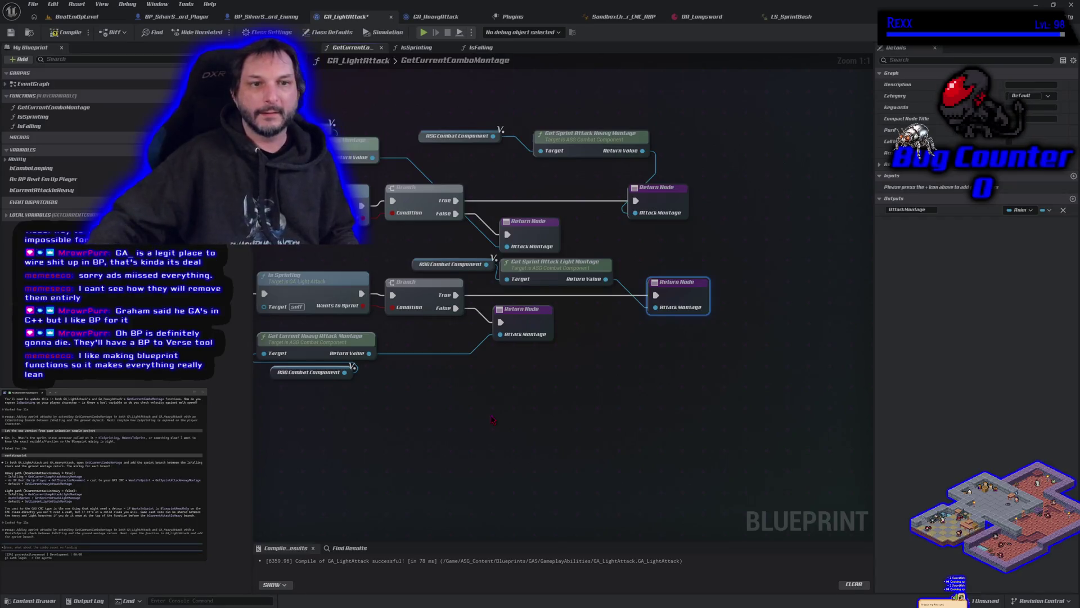
Pan around the GetCurrentComboMontage graph to re-center the montage and Return nodes.
{"action": "mouse_move", "coordinate": [422, 484]}
{"action": "left_mouse_down"}
{"action": "mouse_move", "coordinate": [602, 515]}
{"action": "mouse_move", "coordinate": [567, 488]}
{"action": "mouse_move", "coordinate": [524, 481]}
{"action": "left_mouse_up"}
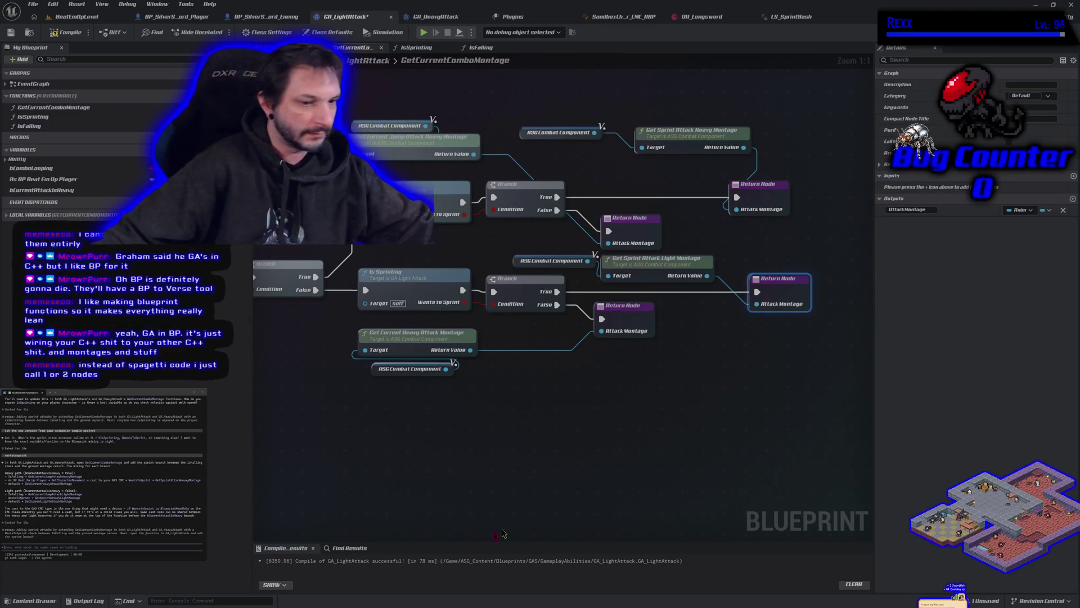
{"action": "left_click", "coordinate": [477, 483]}
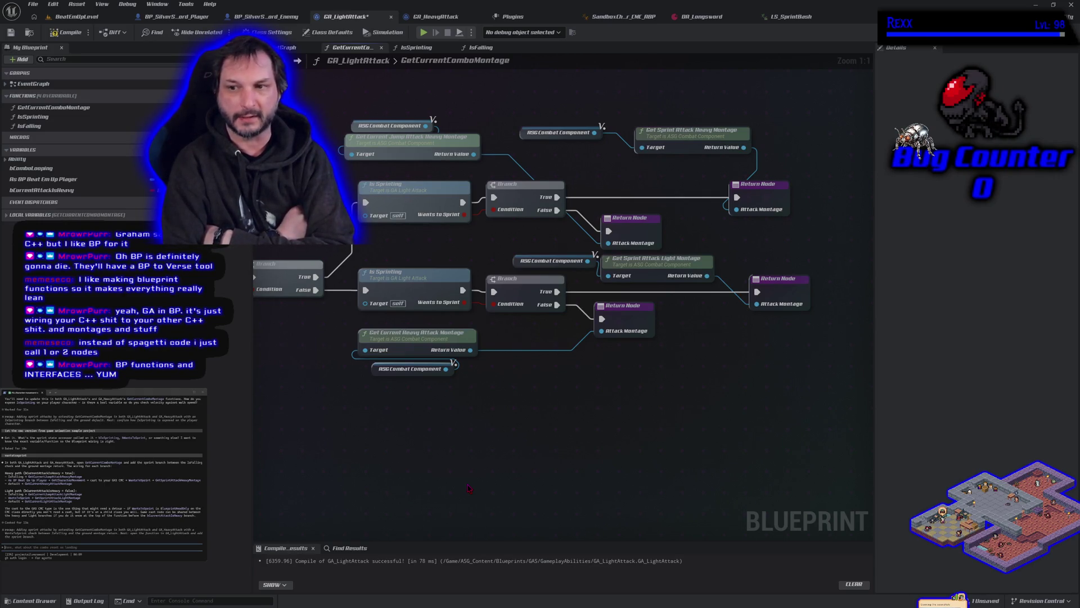
{"action": "left_click_drag", "start_coordinate": [452, 388], "coordinate": [632, 479]}
{"action": "scroll", "coordinate": [633, 478], "scroll_direction": "down", "scroll_amount": 5}
{"action": "right_click", "coordinate": [609, 279]}
{"action": "key", "text": "Escape"}
{"action": "mouse_move", "coordinate": [655, 280]}
{"action": "left_mouse_down"}
{"action": "mouse_move", "coordinate": [566, 406]}
{"action": "mouse_move", "coordinate": [426, 481]}
{"action": "left_mouse_up"}
{"action": "scroll", "coordinate": [566, 407], "scroll_direction": "up", "scroll_amount": 5}
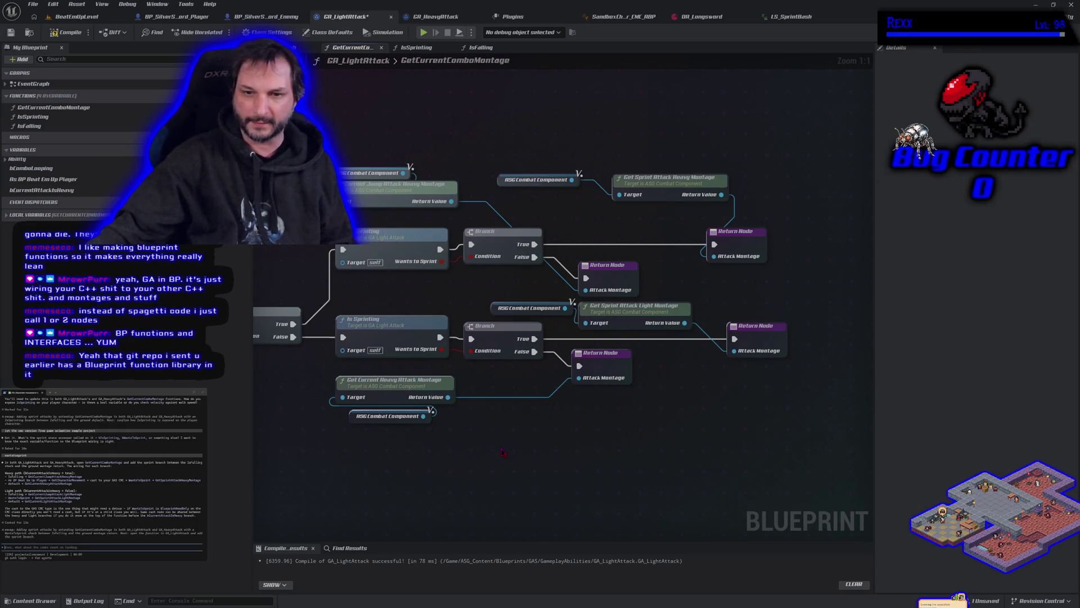
Inspect the lower Is Sprinting node and the Get Current Jump Attack Heavy Montage node.
{"action": "left_click", "coordinate": [378, 332]}
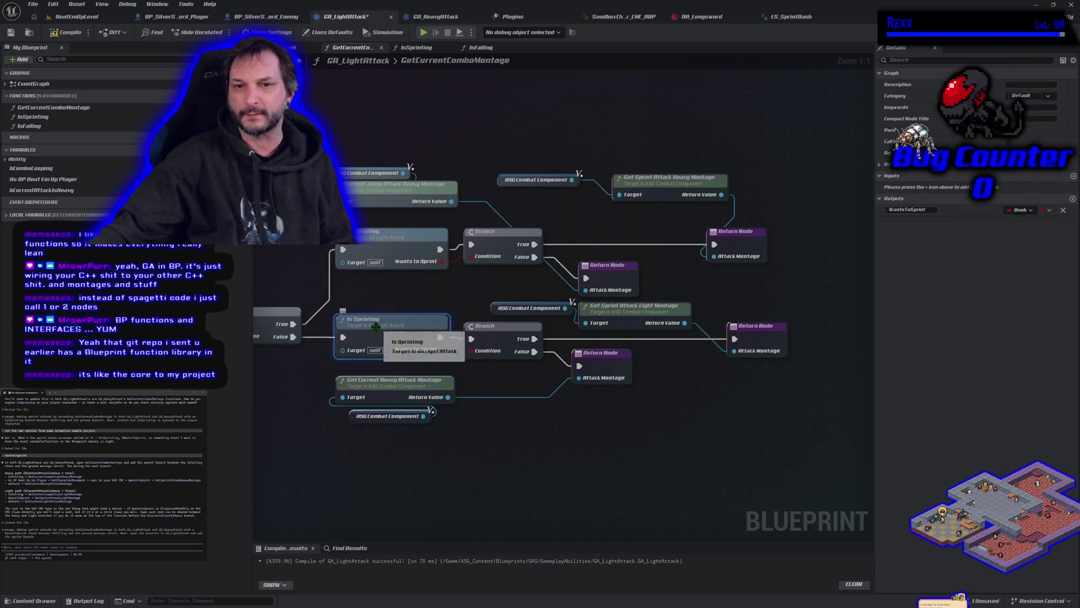
{"action": "left_click_drag", "start_coordinate": [302, 444], "coordinate": [373, 450]}
{"action": "left_click", "coordinate": [436, 206]}
{"action": "left_click_drag", "start_coordinate": [437, 259], "coordinate": [359, 257]}
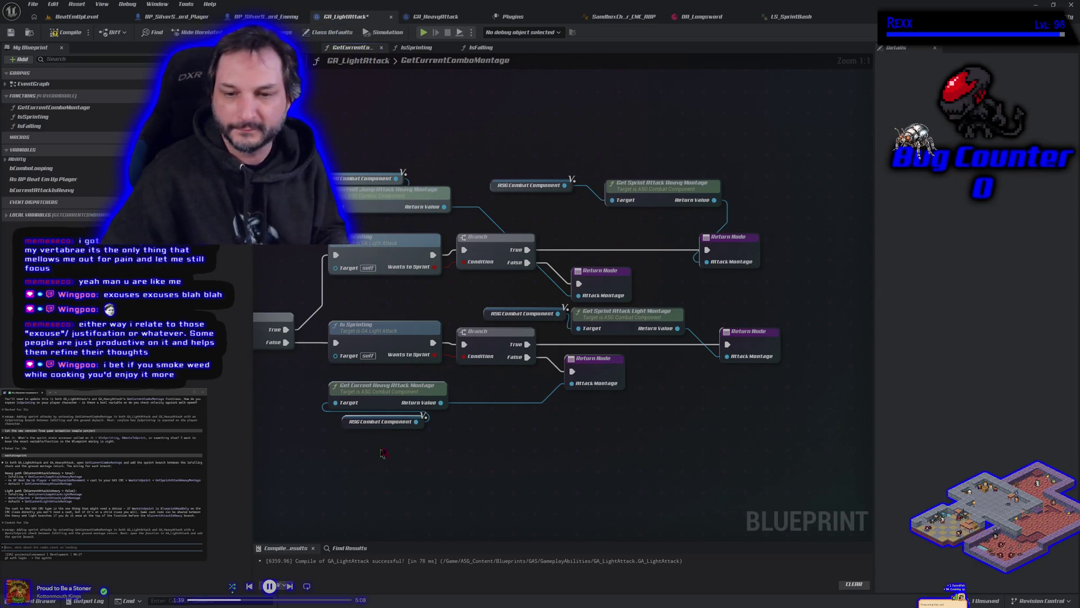
Select the Get Sprint Attack heavy and light montage getter nodes at the top of the graph.
{"action": "left_click_drag", "start_coordinate": [550, 498], "coordinate": [605, 473]}
{"action": "scroll", "coordinate": [596, 479], "scroll_direction": "down", "scroll_amount": 3}
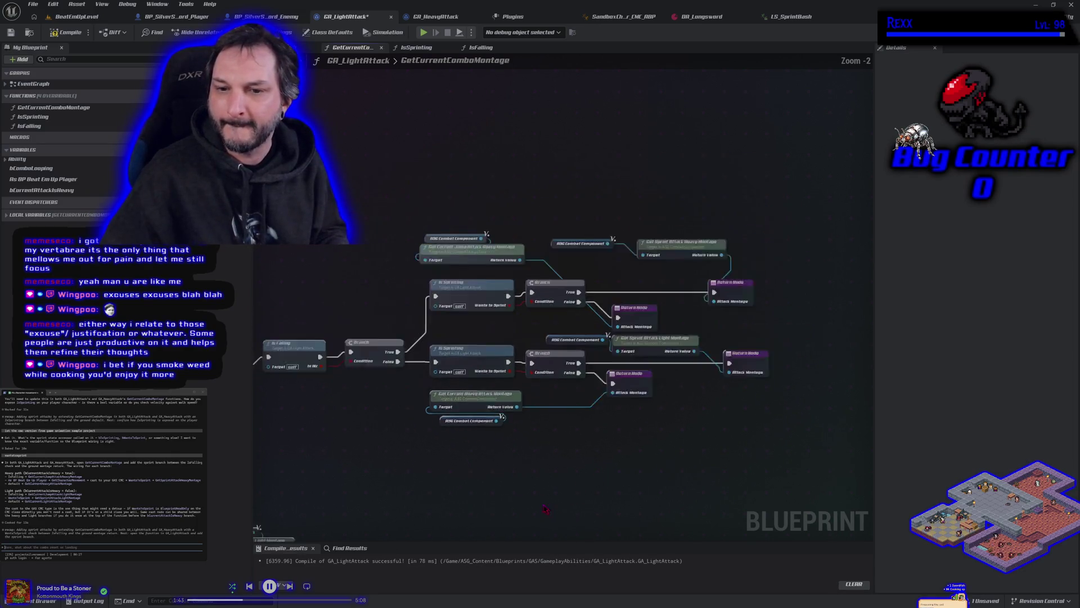
{"action": "left_click_drag", "start_coordinate": [525, 369], "coordinate": [516, 224]}
{"action": "mouse_move", "coordinate": [603, 282]}
{"action": "left_mouse_down"}
{"action": "mouse_move", "coordinate": [586, 326]}
{"action": "mouse_move", "coordinate": [506, 256]}
{"action": "mouse_move", "coordinate": [508, 359]}
{"action": "left_mouse_up"}
{"action": "left_click", "coordinate": [638, 127]}
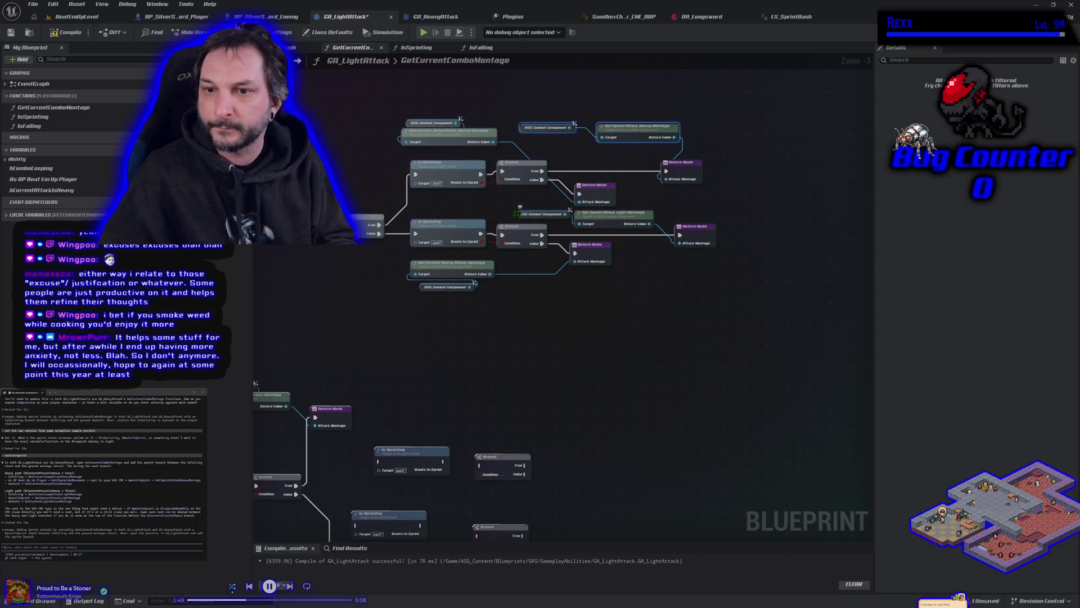
Paste copies of the sprint attack montage getters into the empty lower area and arrange them.
{"action": "left_click_drag", "start_coordinate": [563, 519], "coordinate": [633, 362]}
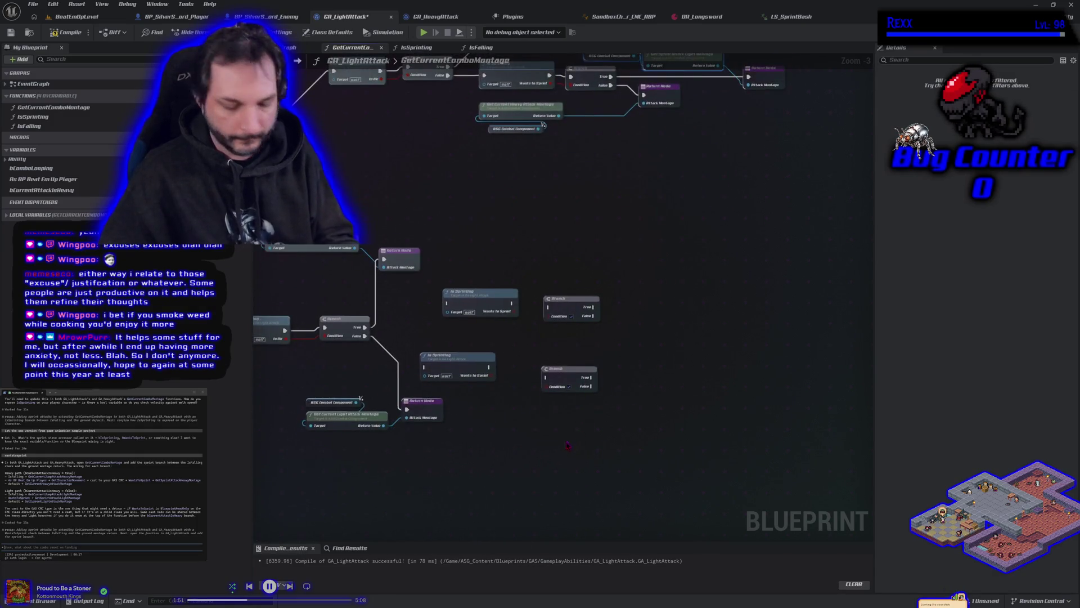
{"action": "key", "text": "ctrl+v"}
{"action": "mouse_move", "coordinate": [620, 415]}
{"action": "left_mouse_down"}
{"action": "mouse_move", "coordinate": [506, 345]}
{"action": "mouse_move", "coordinate": [666, 286]}
{"action": "left_mouse_up"}
{"action": "left_click_drag", "start_coordinate": [656, 247], "coordinate": [568, 128]}
{"action": "left_click_drag", "start_coordinate": [556, 233], "coordinate": [544, 288]}
Move the light montage getter and its Return Node further down.
{"action": "left_click_drag", "start_coordinate": [402, 319], "coordinate": [448, 308]}
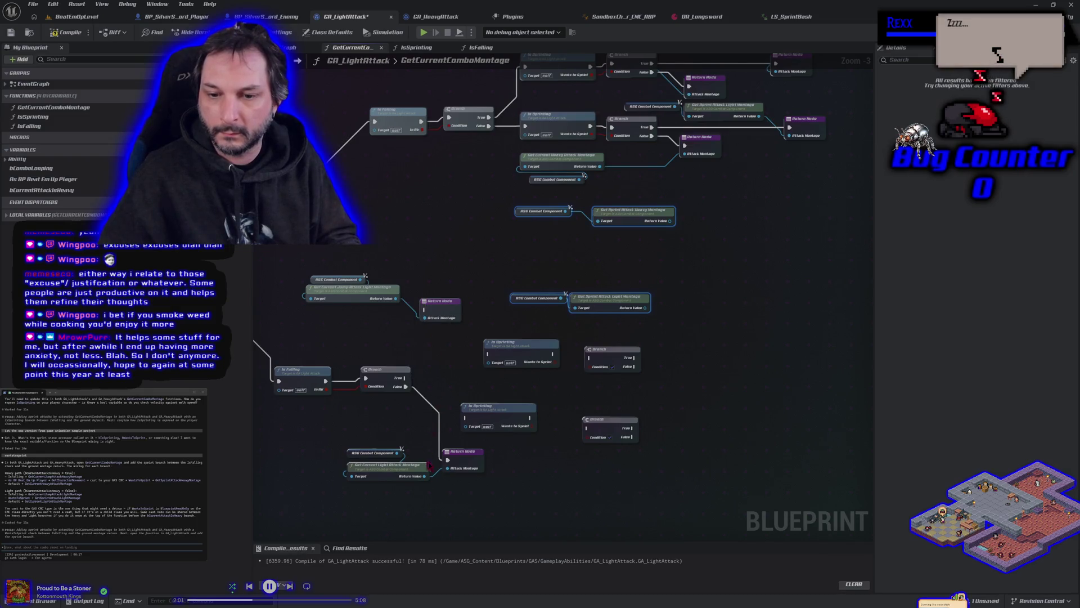
{"action": "mouse_move", "coordinate": [373, 441]}
{"action": "left_mouse_down"}
{"action": "mouse_move", "coordinate": [457, 489]}
{"action": "mouse_move", "coordinate": [455, 499]}
{"action": "left_mouse_up"}
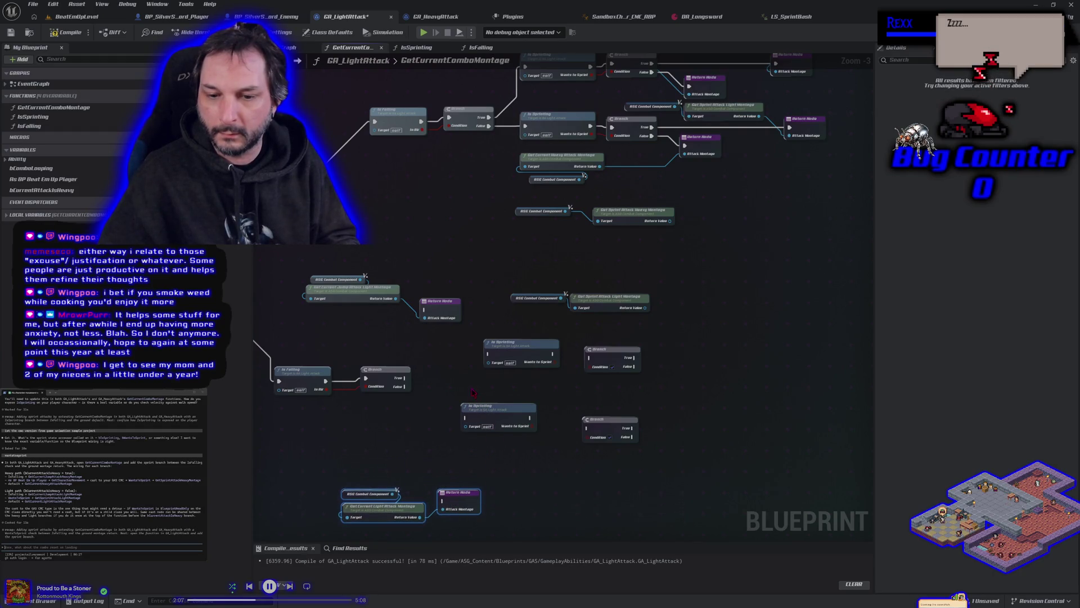
{"action": "mouse_move", "coordinate": [513, 253]}
{"action": "left_mouse_down"}
{"action": "mouse_move", "coordinate": [482, 273]}
{"action": "mouse_move", "coordinate": [494, 270]}
{"action": "mouse_move", "coordinate": [530, 321]}
{"action": "mouse_move", "coordinate": [551, 313]}
{"action": "mouse_move", "coordinate": [520, 307]}
{"action": "left_mouse_up"}
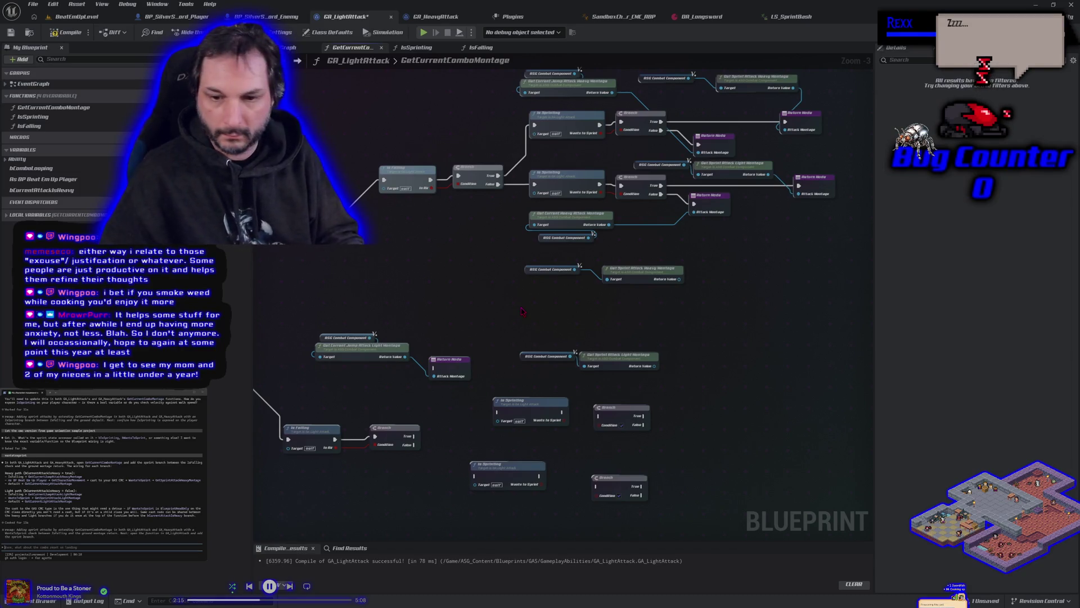
Wire the lower Branch's True and False outputs into the two Is Sprinting checks and align them.
{"action": "left_click", "coordinate": [521, 311]}
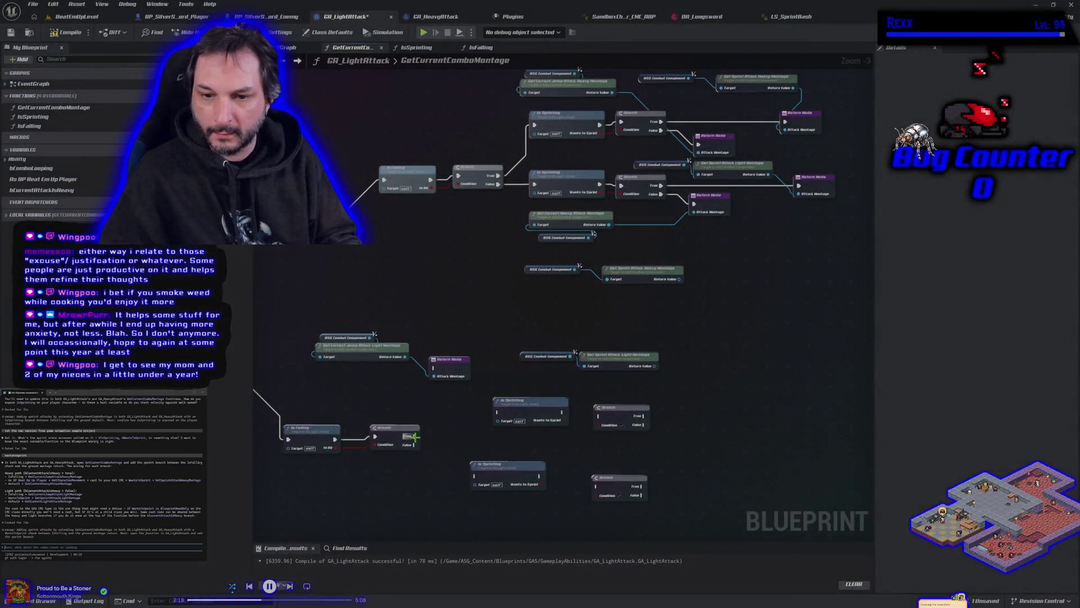
{"action": "mouse_move", "coordinate": [415, 436]}
{"action": "left_mouse_down"}
{"action": "mouse_move", "coordinate": [430, 447]}
{"action": "mouse_move", "coordinate": [523, 430]}
{"action": "mouse_move", "coordinate": [499, 414]}
{"action": "left_mouse_up"}
{"action": "left_click_drag", "start_coordinate": [415, 444], "coordinate": [477, 476]}
{"action": "left_click_drag", "start_coordinate": [525, 412], "coordinate": [481, 411]}
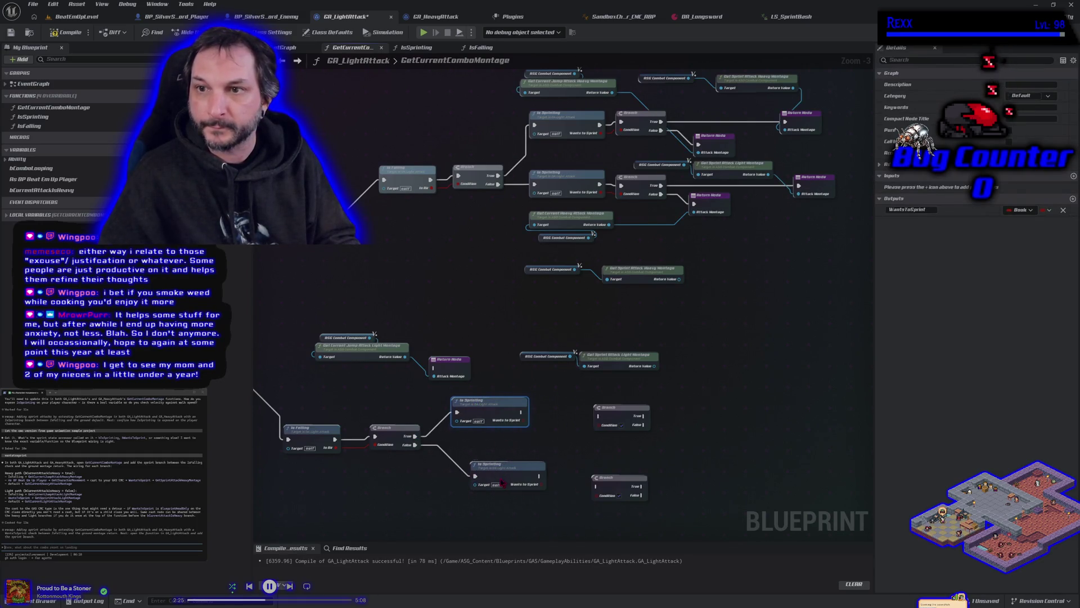
{"action": "left_click_drag", "start_coordinate": [500, 461], "coordinate": [484, 461]}
Feed Wants to Sprint into the next Branch's Condition and place that Branch beside its check.
{"action": "mouse_move", "coordinate": [522, 420]}
{"action": "left_mouse_down"}
{"action": "mouse_move", "coordinate": [652, 442]}
{"action": "mouse_move", "coordinate": [572, 409]}
{"action": "mouse_move", "coordinate": [559, 415]}
{"action": "left_mouse_up"}
{"action": "mouse_move", "coordinate": [598, 487]}
{"action": "left_mouse_down"}
{"action": "mouse_move", "coordinate": [567, 472]}
{"action": "mouse_move", "coordinate": [548, 495]}
{"action": "mouse_move", "coordinate": [557, 473]}
{"action": "left_mouse_up"}
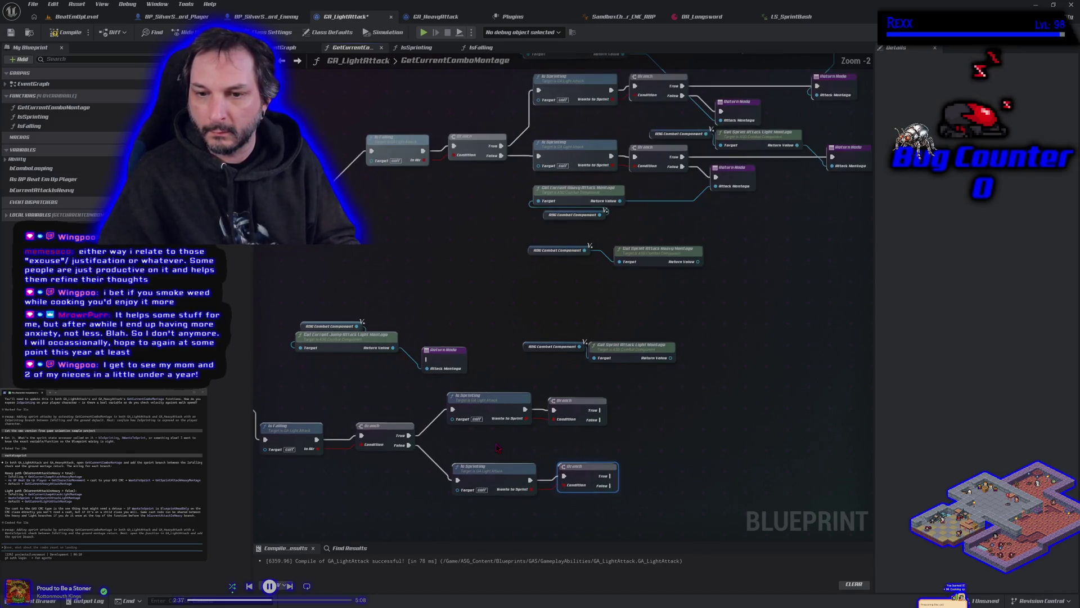
{"action": "scroll", "coordinate": [496, 448], "scroll_direction": "up", "scroll_amount": 1}
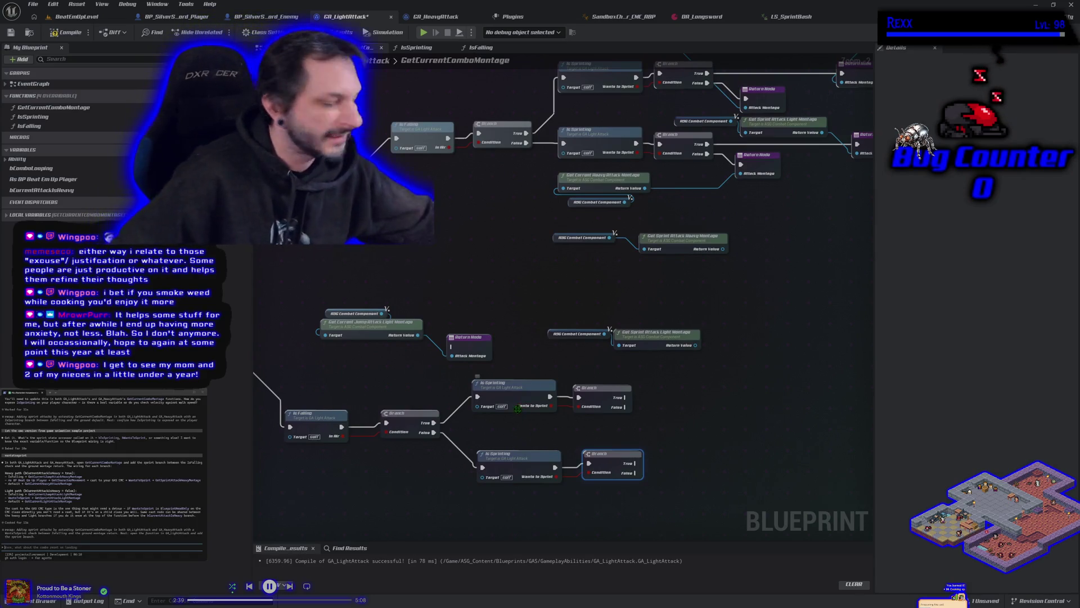
{"action": "scroll", "coordinate": [523, 419], "scroll_direction": "down", "scroll_amount": 2}
{"action": "mouse_move", "coordinate": [520, 401]}
{"action": "left_mouse_down"}
{"action": "mouse_move", "coordinate": [405, 320]}
{"action": "mouse_move", "coordinate": [651, 294]}
{"action": "mouse_move", "coordinate": [646, 306]}
{"action": "mouse_move", "coordinate": [430, 355]}
{"action": "mouse_move", "coordinate": [388, 350]}
{"action": "left_mouse_up"}
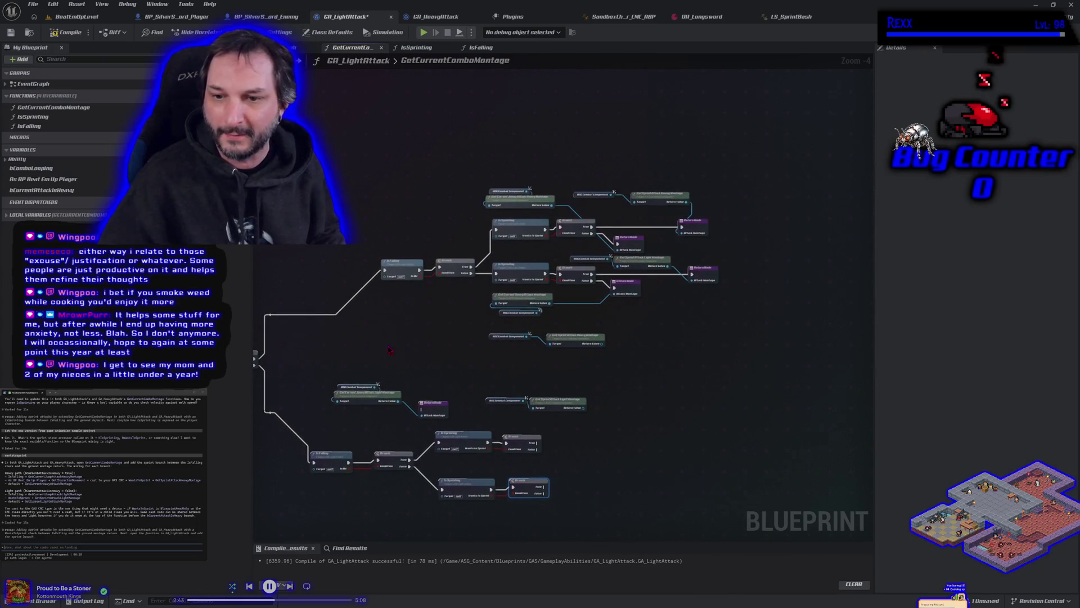
{"action": "scroll", "coordinate": [385, 366], "scroll_direction": "up", "scroll_amount": 3}
{"action": "mouse_move", "coordinate": [439, 315]}
{"action": "left_mouse_down"}
{"action": "mouse_move", "coordinate": [504, 201]}
{"action": "mouse_move", "coordinate": [538, 176]}
{"action": "mouse_move", "coordinate": [636, 185]}
{"action": "mouse_move", "coordinate": [421, 162]}
{"action": "mouse_move", "coordinate": [442, 167]}
{"action": "mouse_move", "coordinate": [484, 416]}
{"action": "mouse_move", "coordinate": [492, 381]}
{"action": "mouse_move", "coordinate": [421, 309]}
{"action": "mouse_move", "coordinate": [521, 273]}
{"action": "mouse_move", "coordinate": [529, 255]}
{"action": "left_mouse_up"}
{"action": "scroll", "coordinate": [442, 167], "scroll_direction": "down", "scroll_amount": 1}
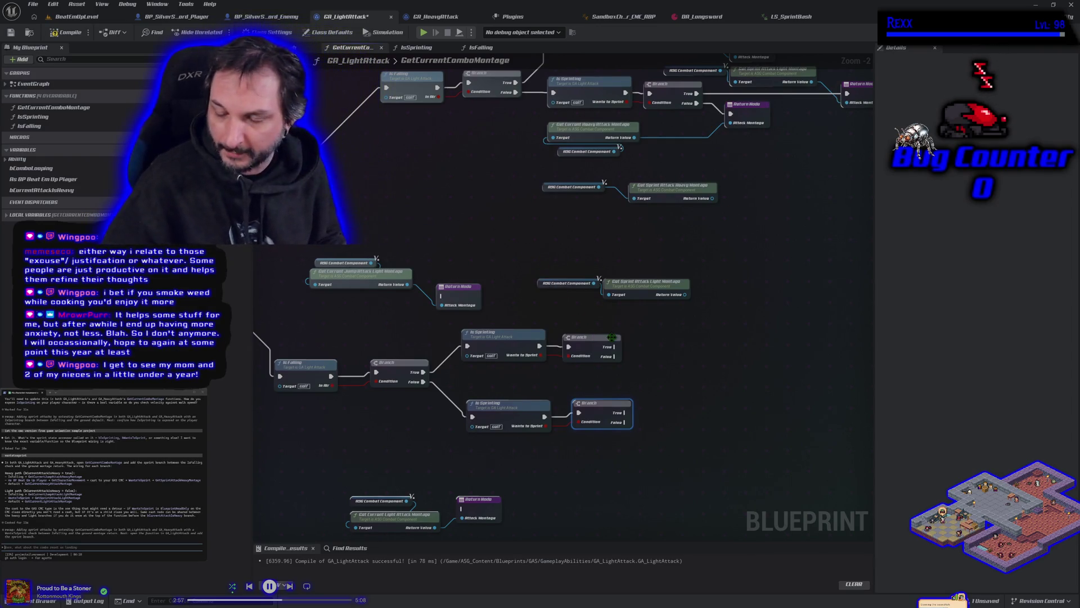
{"action": "left_click_drag", "start_coordinate": [581, 304], "coordinate": [616, 300]}
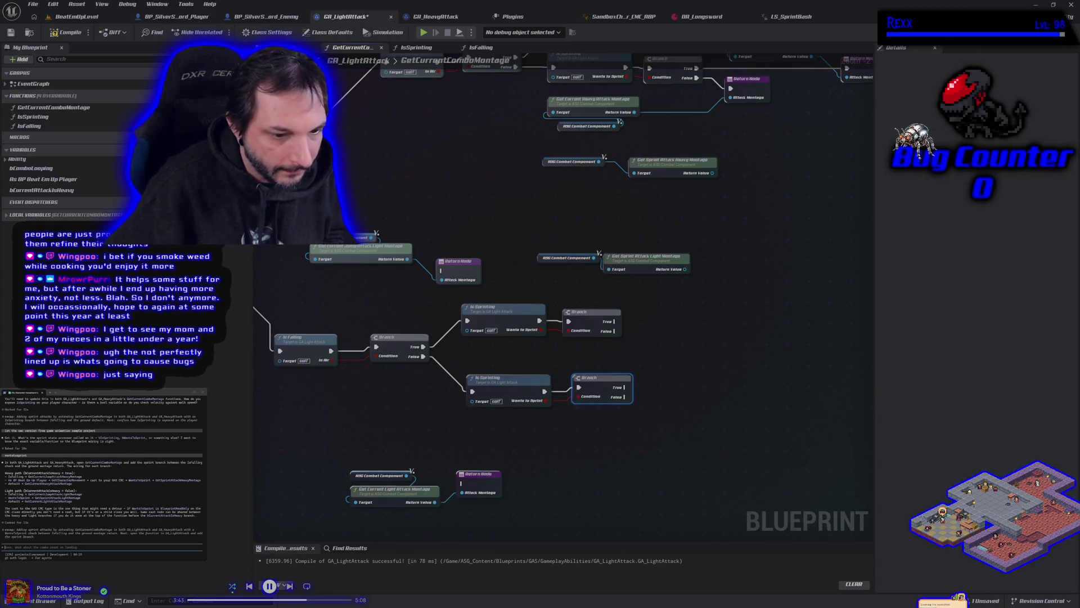
{"action": "scroll", "coordinate": [411, 401], "scroll_direction": "down", "scroll_amount": 4}
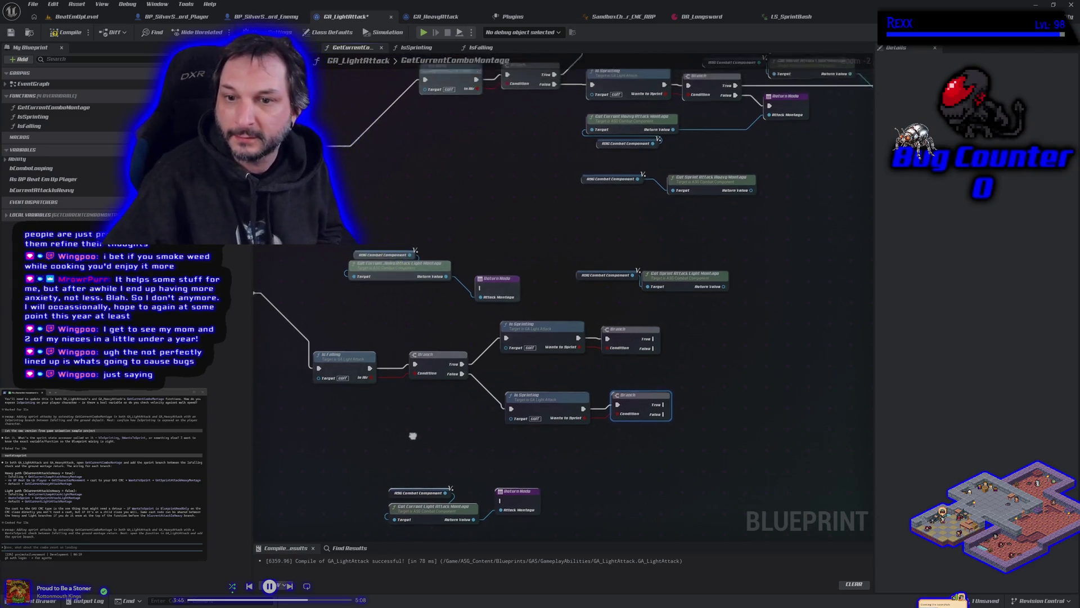
{"action": "mouse_move", "coordinate": [411, 401]}
{"action": "left_mouse_down"}
{"action": "mouse_move", "coordinate": [574, 393]}
{"action": "mouse_move", "coordinate": [591, 409]}
{"action": "mouse_move", "coordinate": [618, 372]}
{"action": "left_mouse_up"}
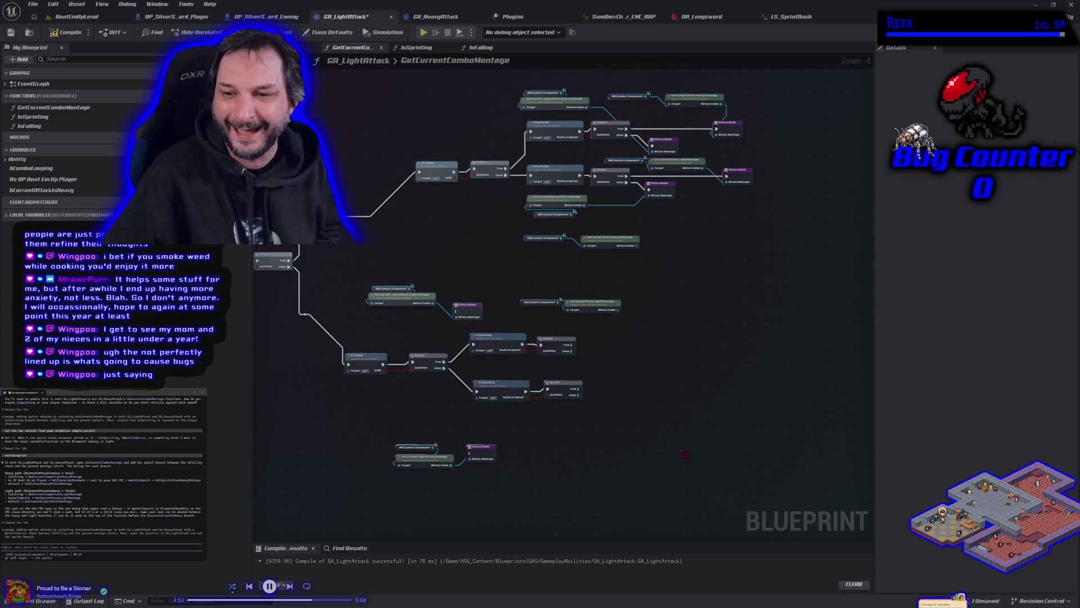
{"action": "scroll", "coordinate": [473, 422], "scroll_direction": "up", "scroll_amount": 4}
{"action": "scroll", "coordinate": [473, 422], "scroll_direction": "down", "scroll_amount": 2}
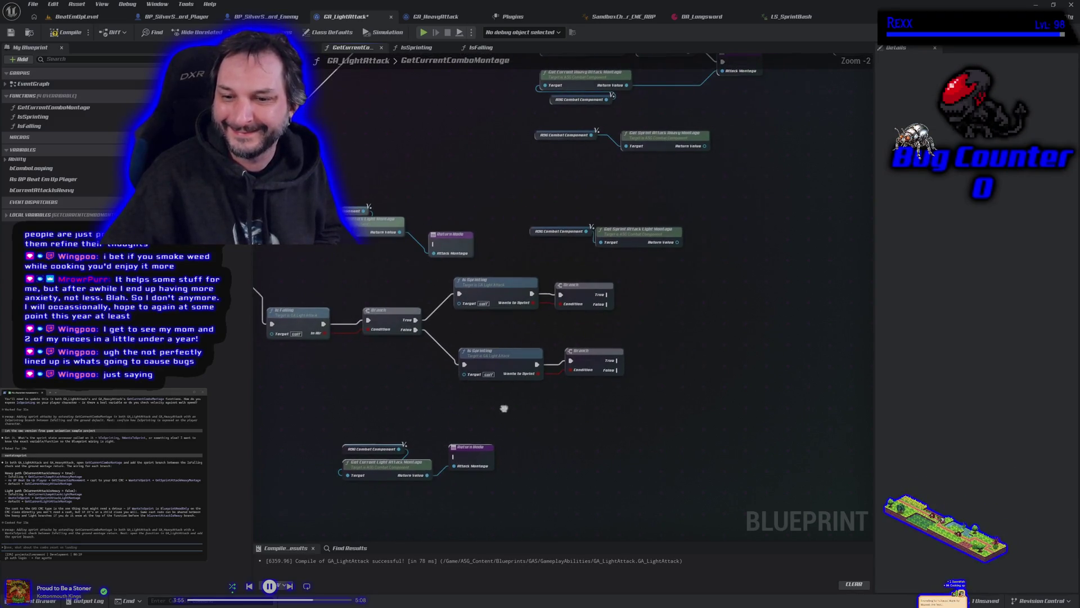
{"action": "left_click", "coordinate": [481, 459]}
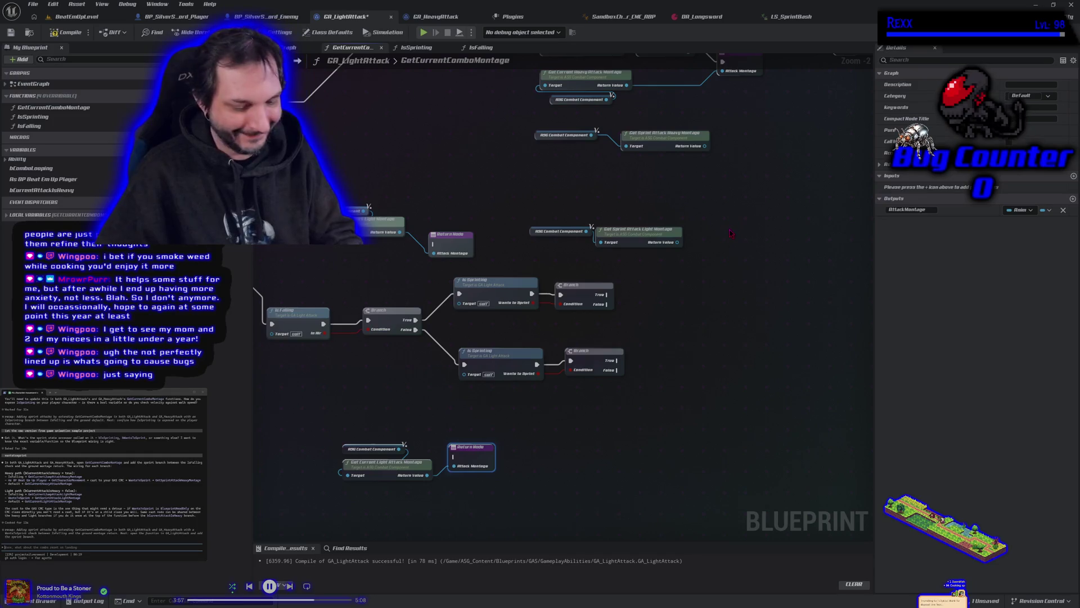
Duplicate the Return Node and wire the upper Branch's False path into the jump attack montage return.
{"action": "key", "text": "ctrl+c"}
{"action": "key", "text": "ctrl+v"}
{"action": "key", "text": "ctrl+v"}
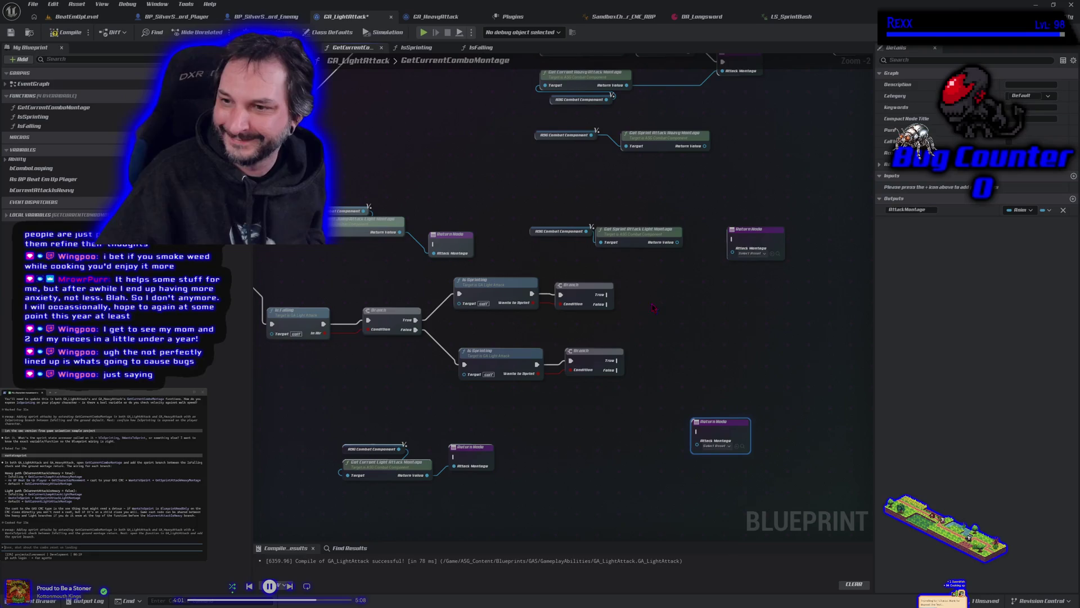
{"action": "mouse_move", "coordinate": [330, 166]}
{"action": "left_mouse_down"}
{"action": "mouse_move", "coordinate": [450, 249]}
{"action": "mouse_move", "coordinate": [692, 321]}
{"action": "mouse_move", "coordinate": [722, 355]}
{"action": "mouse_move", "coordinate": [685, 354]}
{"action": "left_mouse_up"}
{"action": "left_click", "coordinate": [660, 382]}
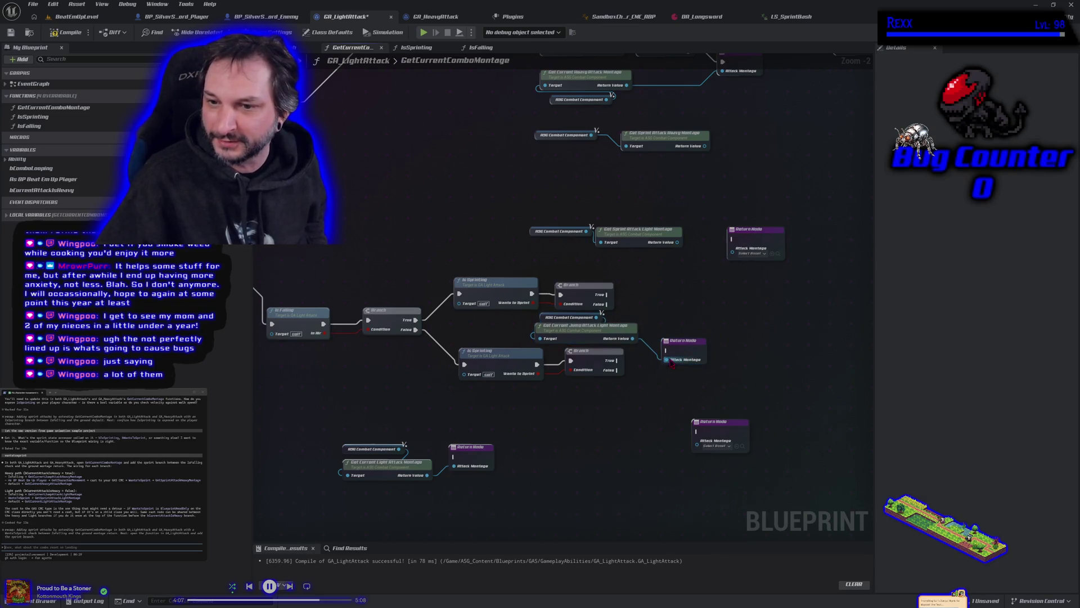
{"action": "left_click", "coordinate": [546, 326]}
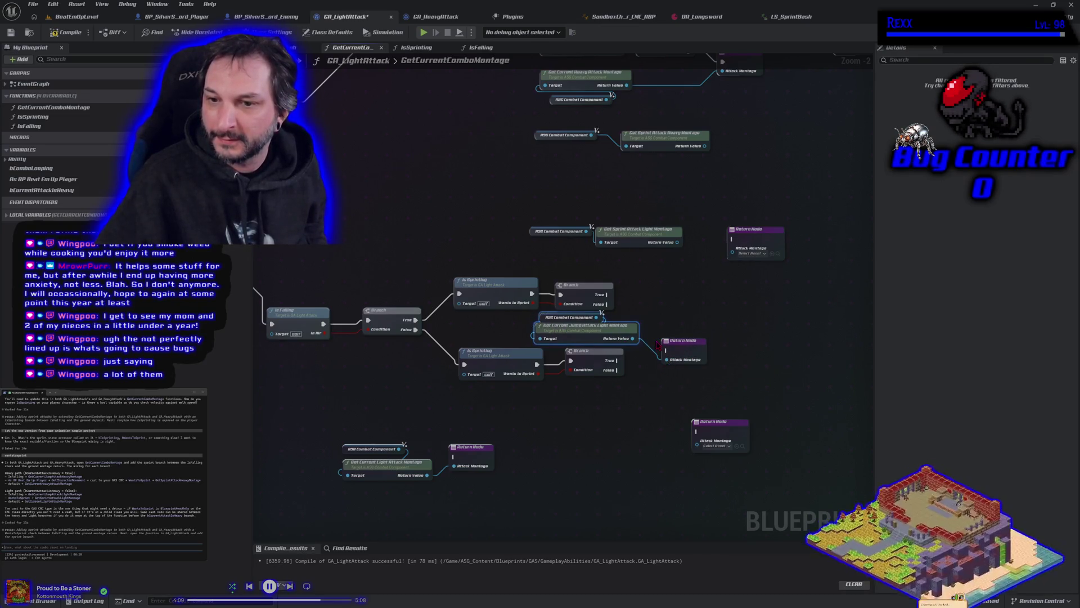
{"action": "mouse_move", "coordinate": [607, 304]}
{"action": "left_mouse_down"}
{"action": "mouse_move", "coordinate": [655, 319]}
{"action": "mouse_move", "coordinate": [667, 354]}
{"action": "left_mouse_up"}
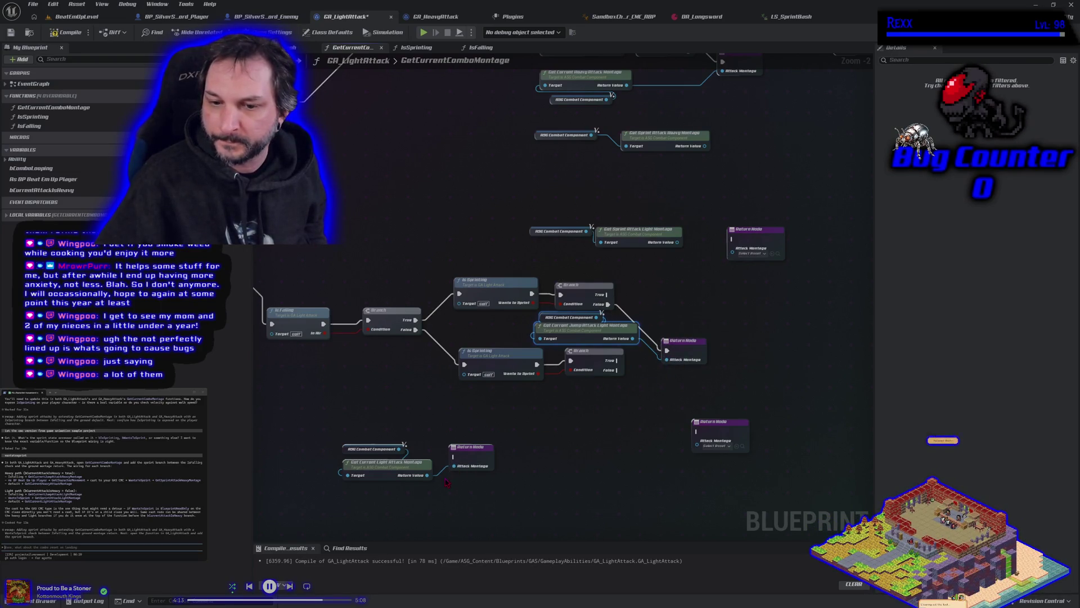
Shift the lower return node and the sprint-check node group down and left.
{"action": "left_click_drag", "start_coordinate": [706, 447], "coordinate": [666, 452]}
{"action": "mouse_move", "coordinate": [523, 415]}
{"action": "left_mouse_down"}
{"action": "mouse_move", "coordinate": [568, 377]}
{"action": "mouse_move", "coordinate": [664, 338]}
{"action": "mouse_move", "coordinate": [652, 318]}
{"action": "mouse_move", "coordinate": [644, 353]}
{"action": "left_mouse_up"}
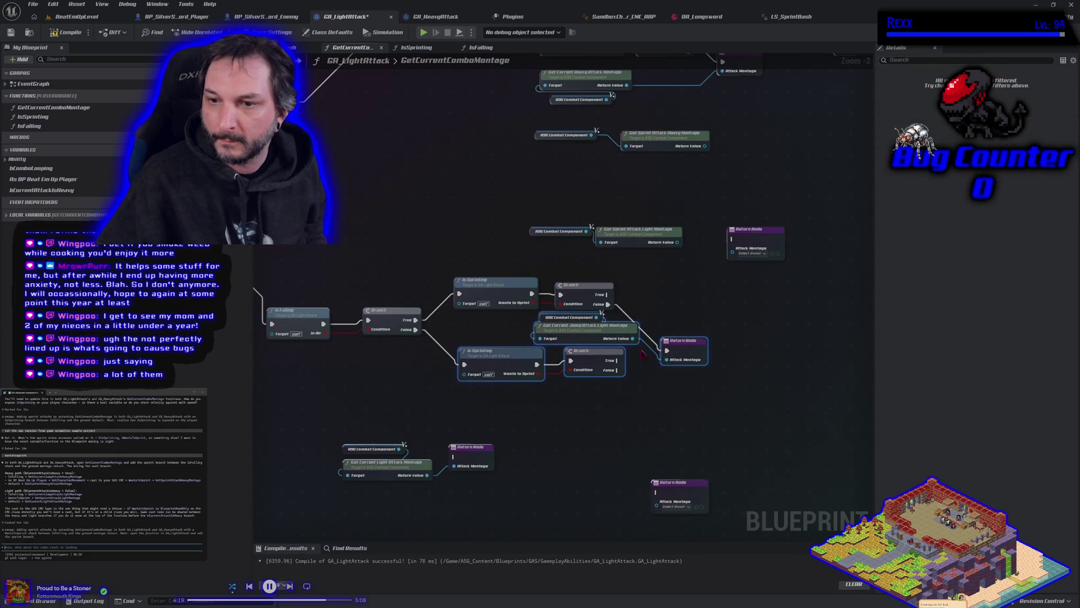
{"action": "left_click_drag", "start_coordinate": [581, 374], "coordinate": [541, 422]}
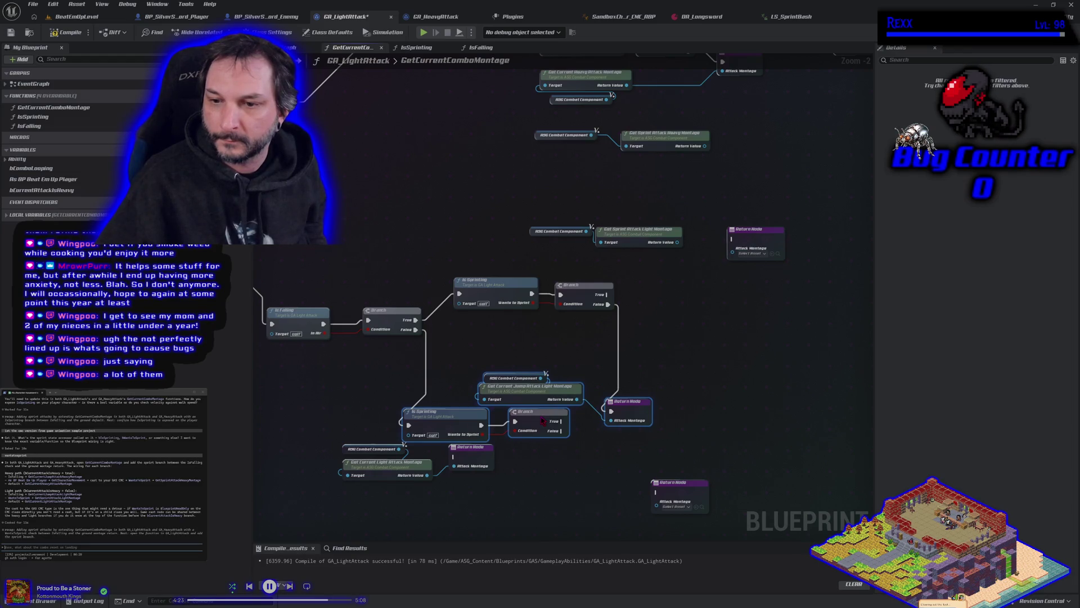
Rearrange the lower nodes and link the lower Branch's False path to the light attack montage return.
{"action": "left_click_drag", "start_coordinate": [542, 421], "coordinate": [620, 367]}
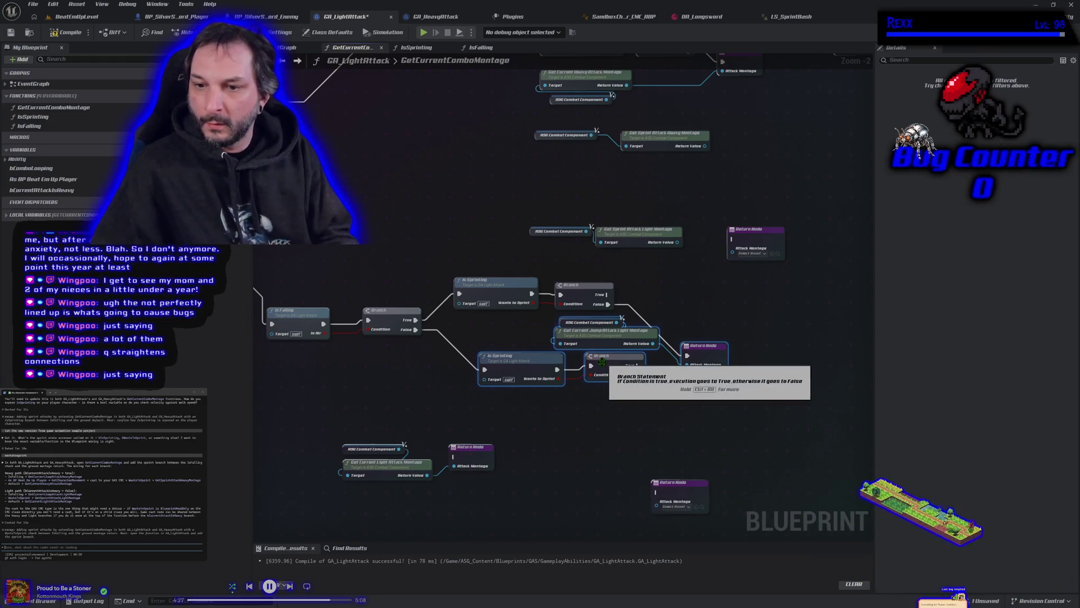
{"action": "mouse_move", "coordinate": [523, 373]}
{"action": "left_mouse_down"}
{"action": "mouse_move", "coordinate": [498, 383]}
{"action": "mouse_move", "coordinate": [477, 414]}
{"action": "left_mouse_up"}
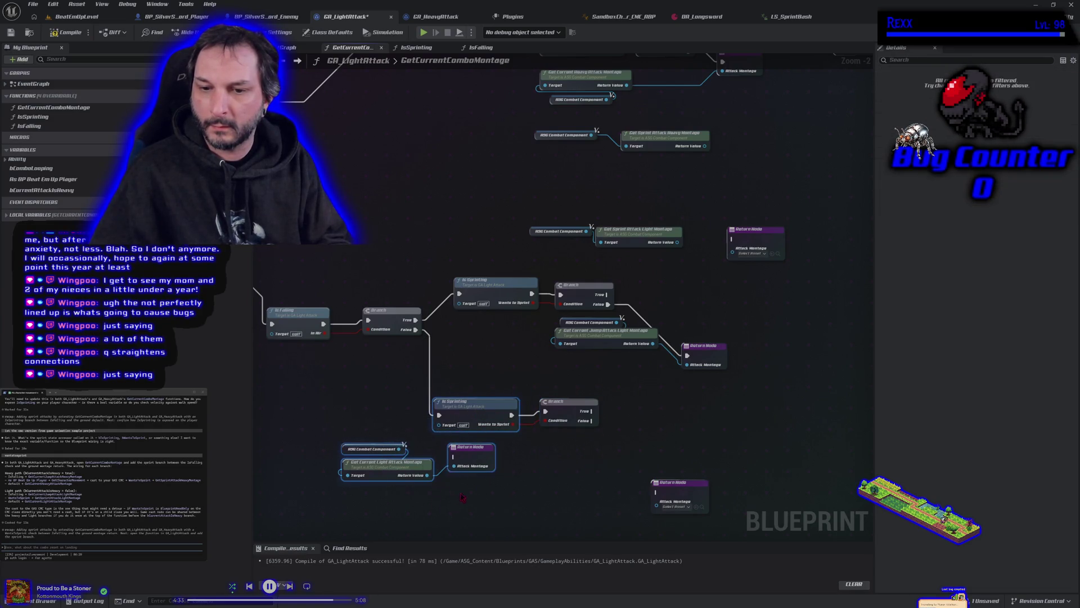
{"action": "left_click_drag", "start_coordinate": [501, 518], "coordinate": [370, 450]}
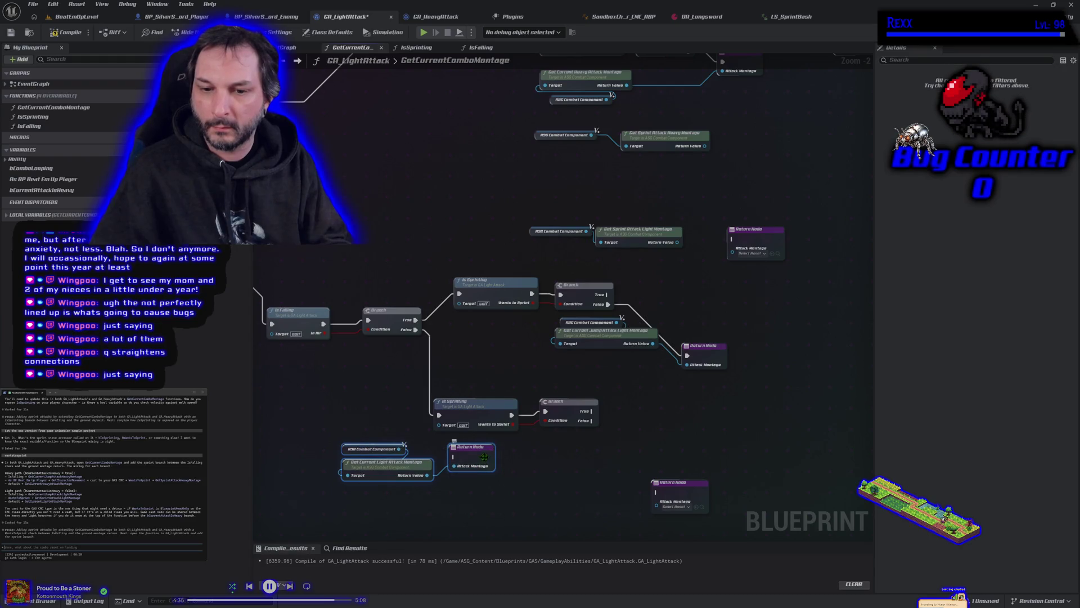
{"action": "mouse_move", "coordinate": [485, 458]}
{"action": "left_mouse_down"}
{"action": "mouse_move", "coordinate": [678, 453]}
{"action": "mouse_move", "coordinate": [666, 453]}
{"action": "left_mouse_up"}
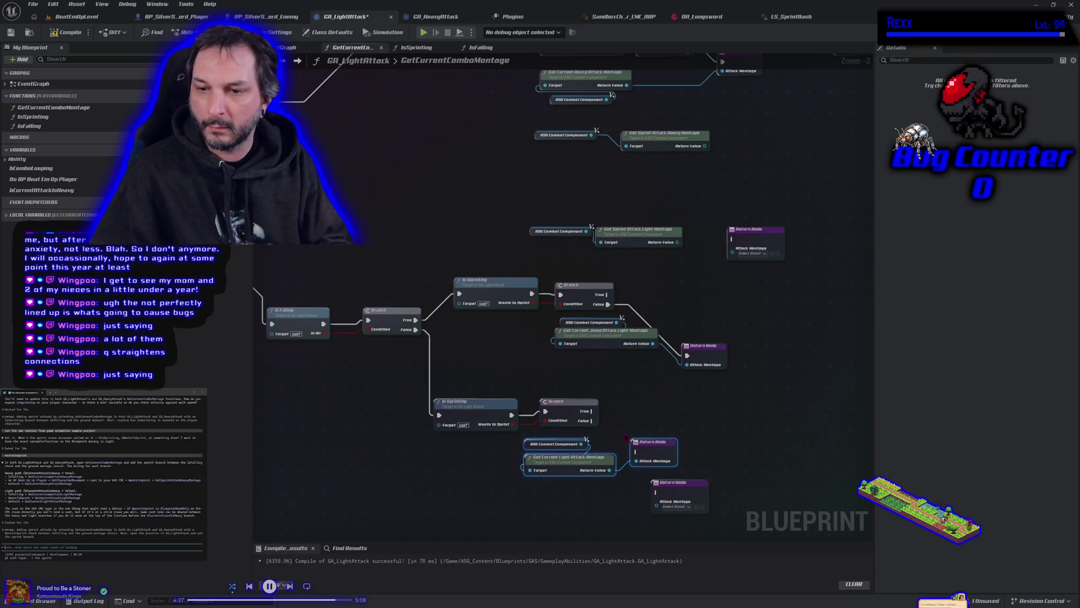
{"action": "mouse_move", "coordinate": [594, 426]}
{"action": "left_mouse_down"}
{"action": "mouse_move", "coordinate": [658, 436]}
{"action": "mouse_move", "coordinate": [636, 451]}
{"action": "left_mouse_up"}
{"action": "left_click_drag", "start_coordinate": [674, 495], "coordinate": [664, 403]}
Link the lower Branch's True path to a return fed by the sprint light attack montage.
{"action": "left_click_drag", "start_coordinate": [593, 411], "coordinate": [655, 408]}
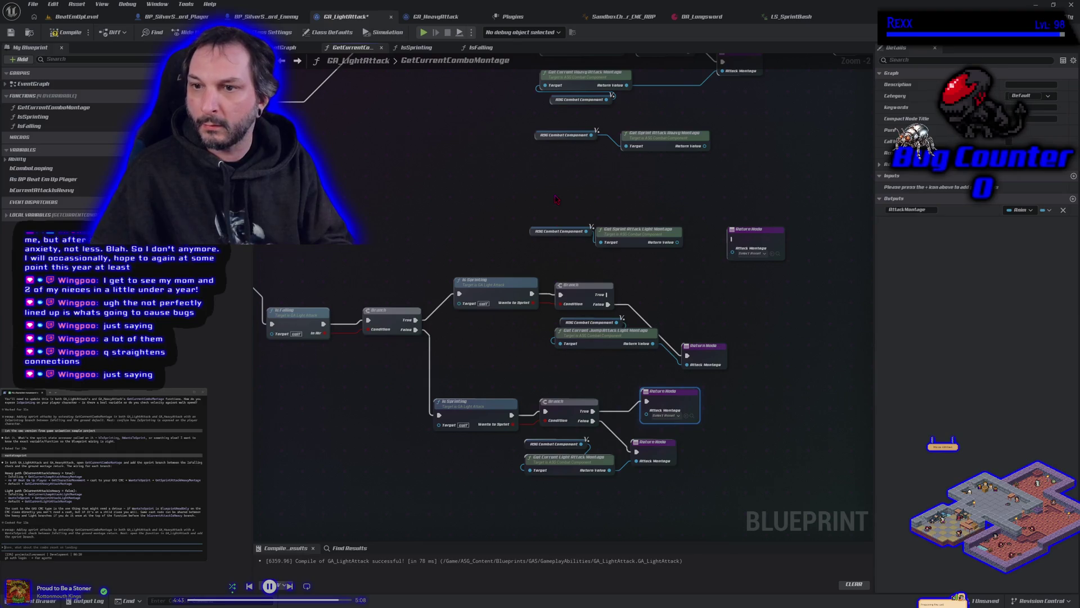
{"action": "left_click_drag", "start_coordinate": [556, 199], "coordinate": [574, 253]}
{"action": "mouse_move", "coordinate": [639, 239]}
{"action": "left_mouse_down"}
{"action": "mouse_move", "coordinate": [554, 381]}
{"action": "mouse_move", "coordinate": [670, 408]}
{"action": "mouse_move", "coordinate": [651, 413]}
{"action": "left_mouse_up"}
Link the upper Branch's True path to the top return fed by the sprint heavy attack montage.
{"action": "left_click_drag", "start_coordinate": [605, 294], "coordinate": [743, 240]}
{"action": "mouse_move", "coordinate": [705, 147]}
{"action": "left_mouse_down"}
{"action": "mouse_move", "coordinate": [742, 262]}
{"action": "mouse_move", "coordinate": [737, 248]}
{"action": "mouse_move", "coordinate": [672, 236]}
{"action": "left_mouse_up"}
{"action": "mouse_move", "coordinate": [568, 114]}
{"action": "left_mouse_down"}
{"action": "mouse_move", "coordinate": [666, 147]}
{"action": "mouse_move", "coordinate": [559, 237]}
{"action": "mouse_move", "coordinate": [569, 248]}
{"action": "left_mouse_up"}
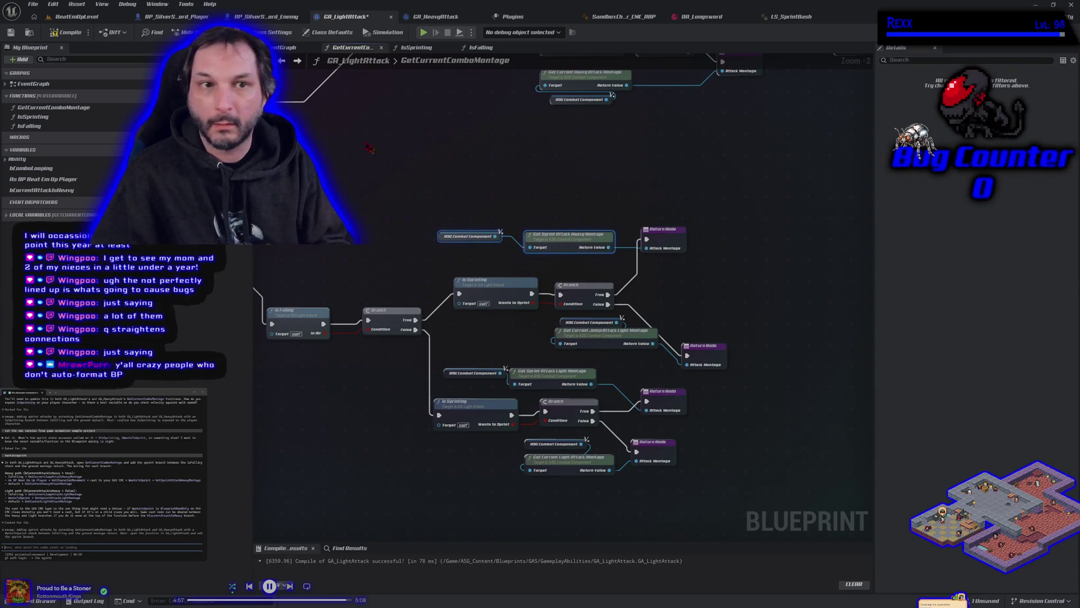
{"action": "left_click", "coordinate": [325, 252]}
Save GA_LightAttack and bring the whole function graph into view.
{"action": "key", "text": "ctrl+s"}
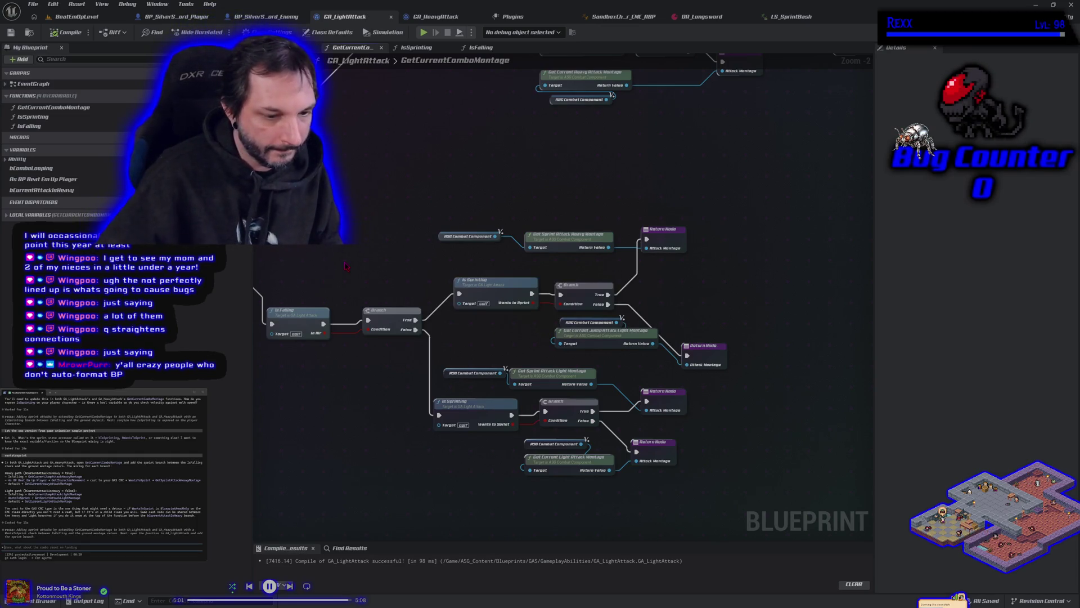
{"action": "scroll", "coordinate": [428, 282], "scroll_direction": "down", "scroll_amount": 4}
{"action": "scroll", "coordinate": [471, 307], "scroll_direction": "up", "scroll_amount": 1}
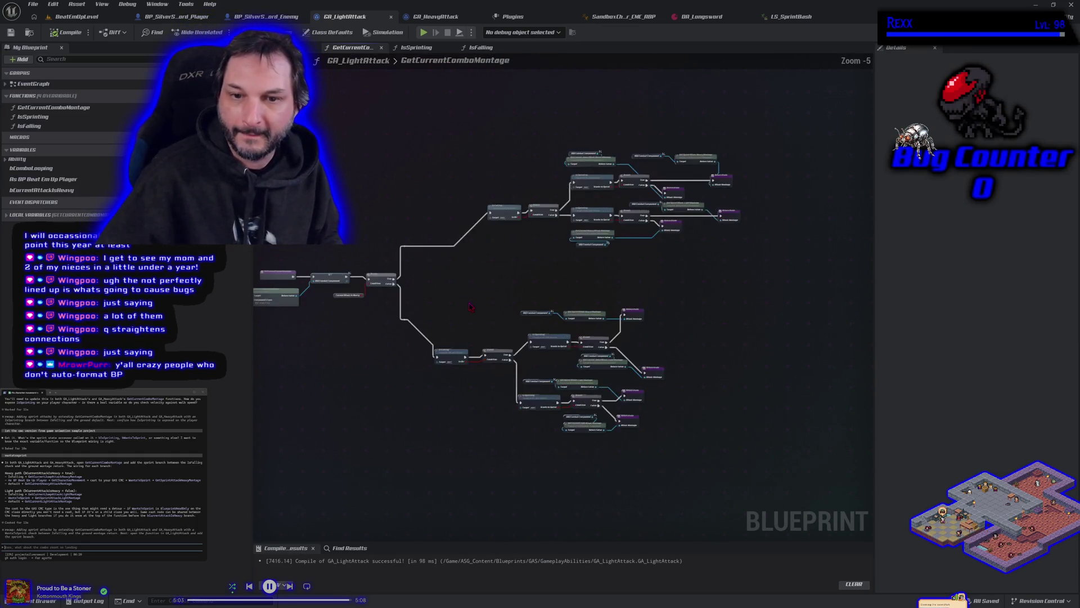
{"action": "mouse_move", "coordinate": [472, 306]}
{"action": "left_mouse_down"}
{"action": "mouse_move", "coordinate": [562, 311]}
{"action": "mouse_move", "coordinate": [536, 319]}
{"action": "left_mouse_up"}
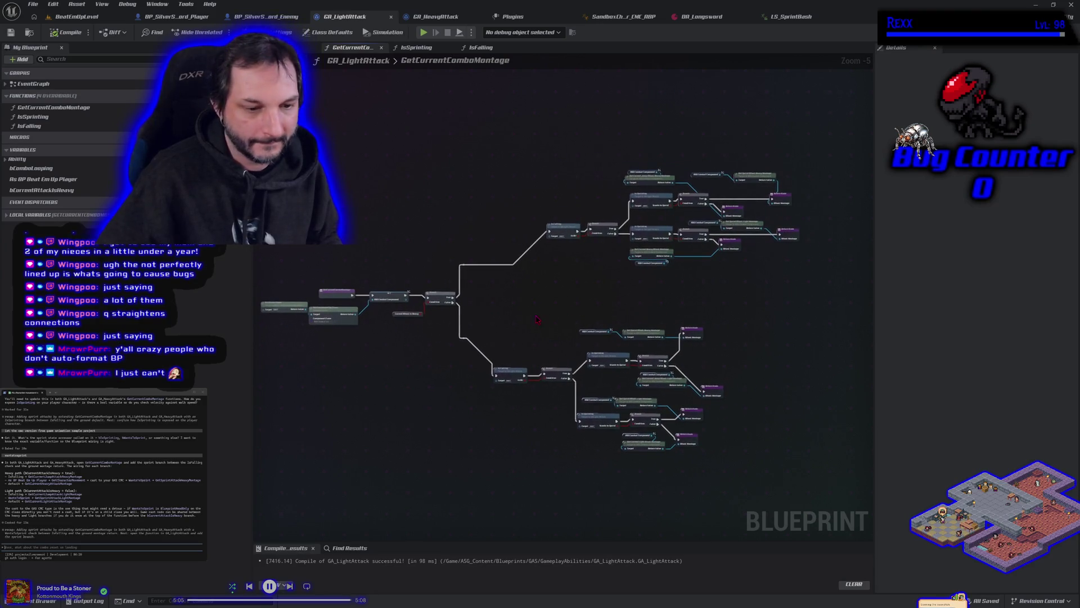
Marquee-select every node in the graph and bring up the actions for the selection.
{"action": "mouse_move", "coordinate": [254, 145]}
{"action": "left_mouse_down"}
{"action": "mouse_move", "coordinate": [783, 470]}
{"action": "mouse_move", "coordinate": [810, 506]}
{"action": "left_mouse_up"}
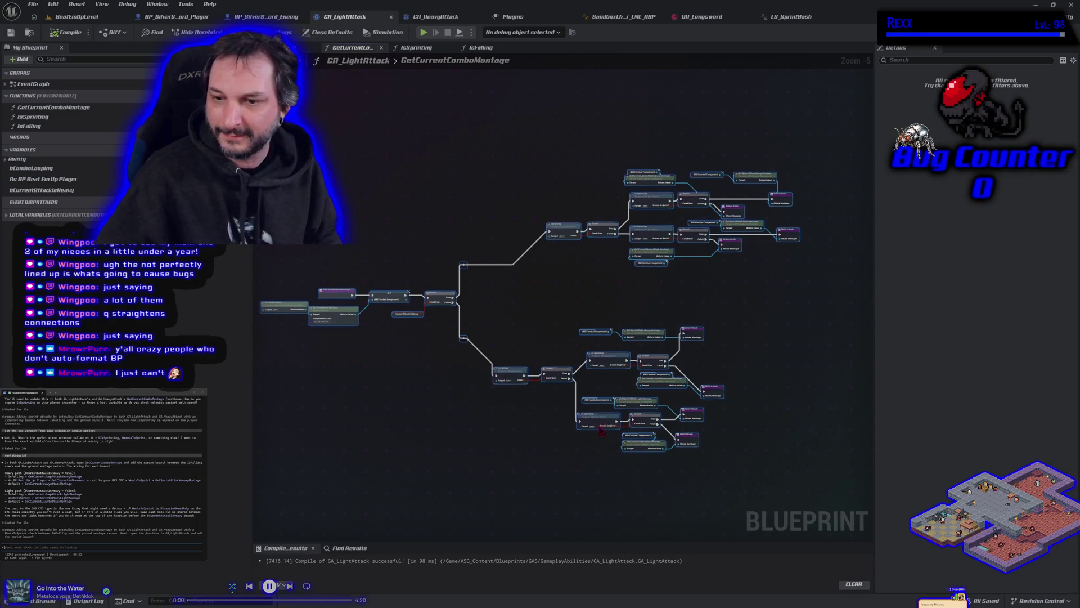
{"action": "left_click", "coordinate": [604, 477]}
{"action": "left_click_drag", "start_coordinate": [605, 474], "coordinate": [617, 470]}
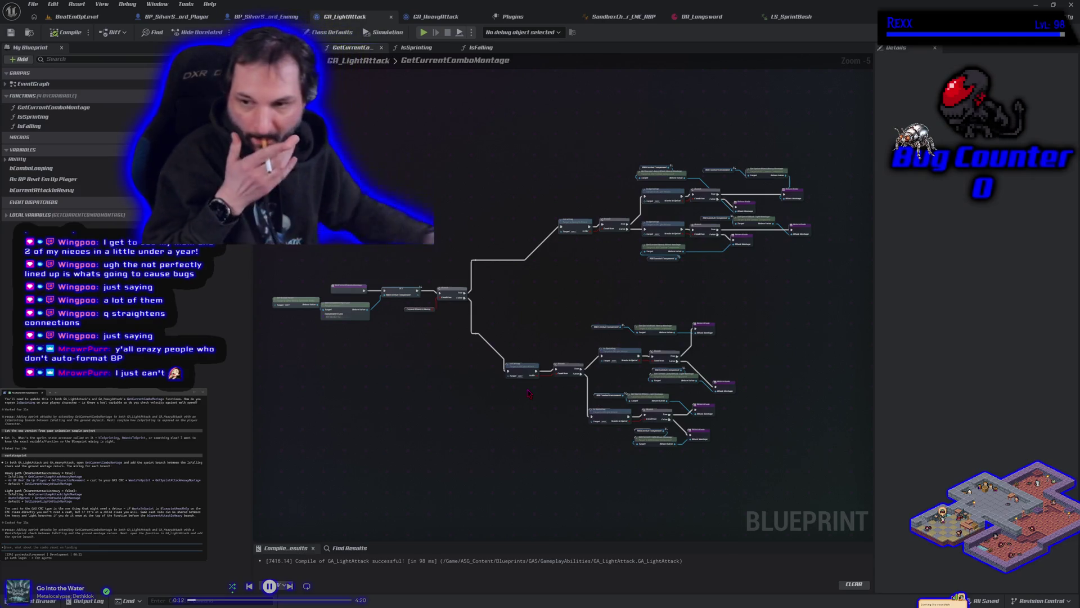
{"action": "mouse_move", "coordinate": [265, 91]}
{"action": "left_mouse_down"}
{"action": "mouse_move", "coordinate": [796, 414]}
{"action": "mouse_move", "coordinate": [821, 450]}
{"action": "left_mouse_up"}
{"action": "right_click", "coordinate": [343, 307]}
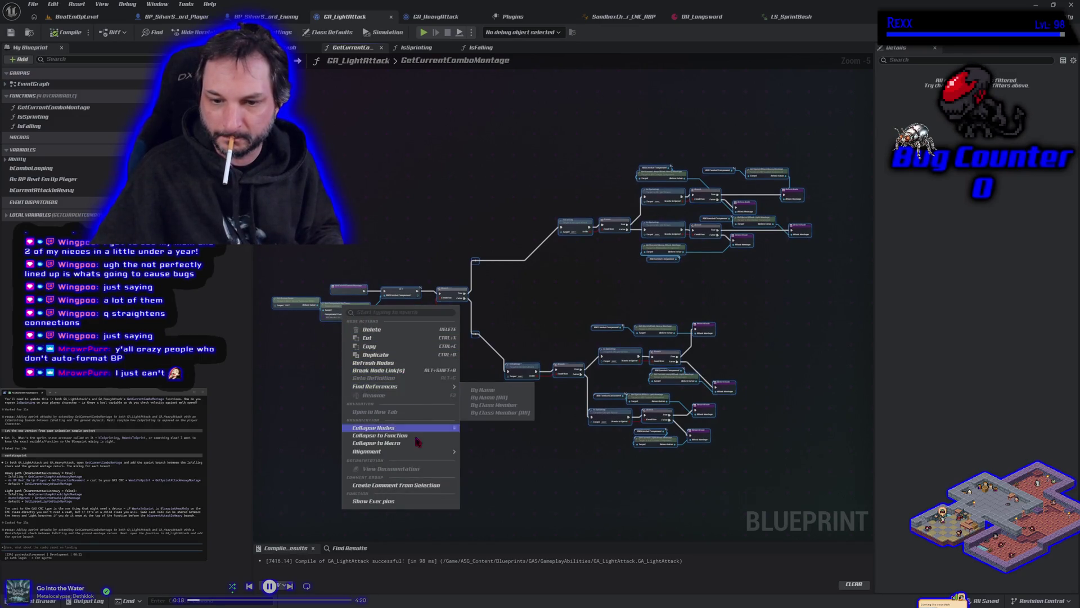
{"action": "mouse_move", "coordinate": [419, 451]}
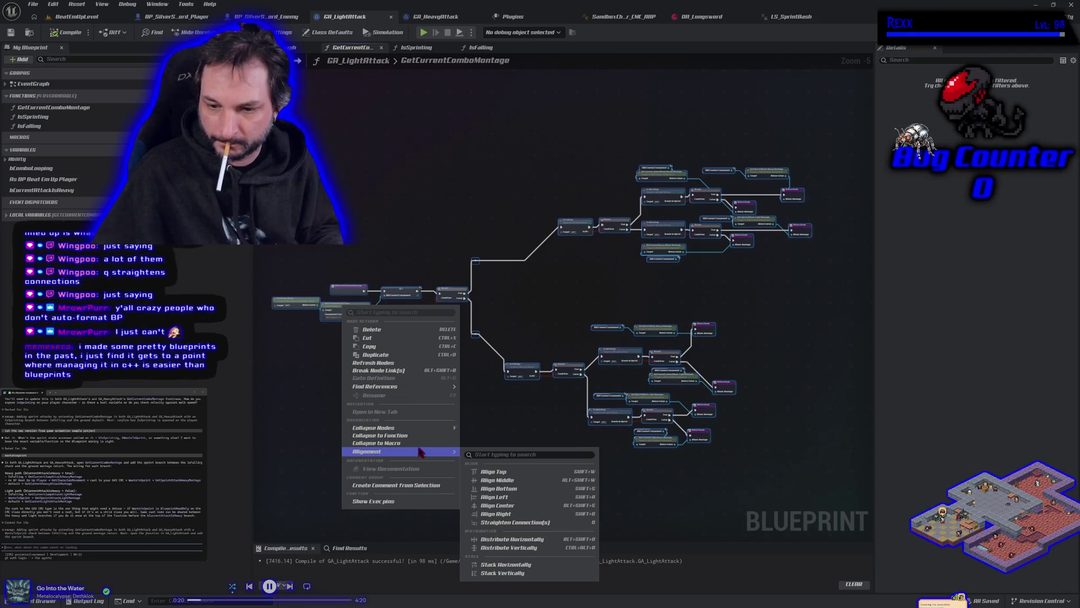
{"action": "left_click", "coordinate": [516, 522]}
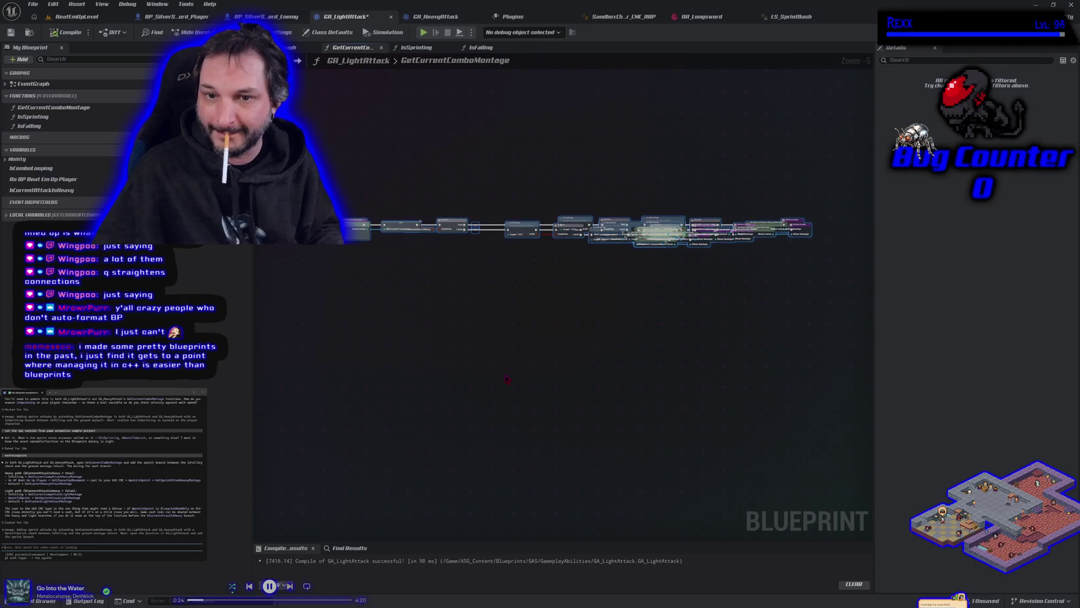
{"action": "key", "text": "ctrl+z"}
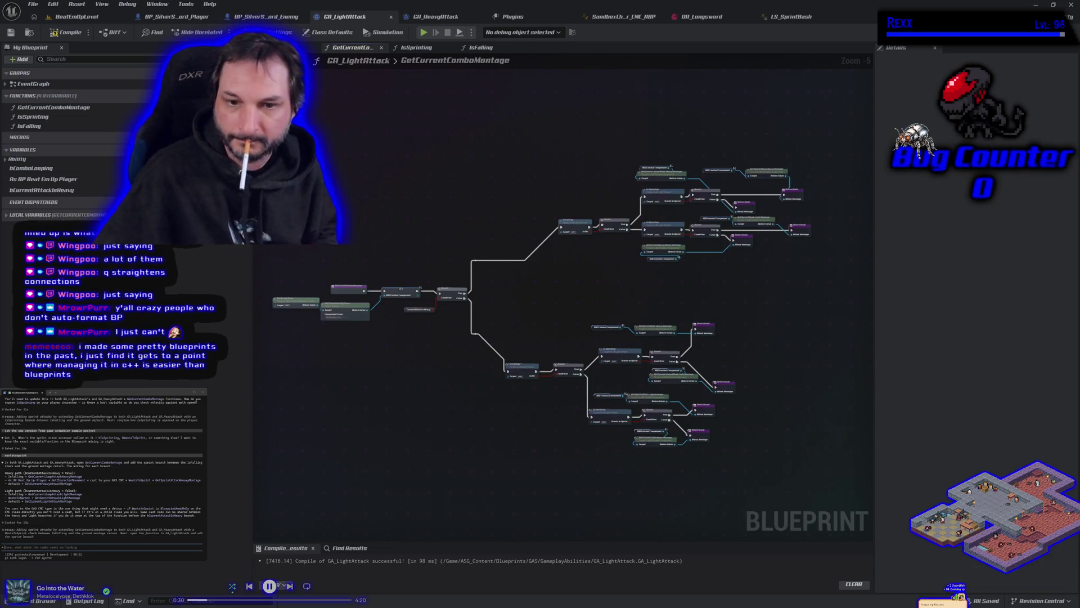
{"action": "key", "text": "ctrl+a"}
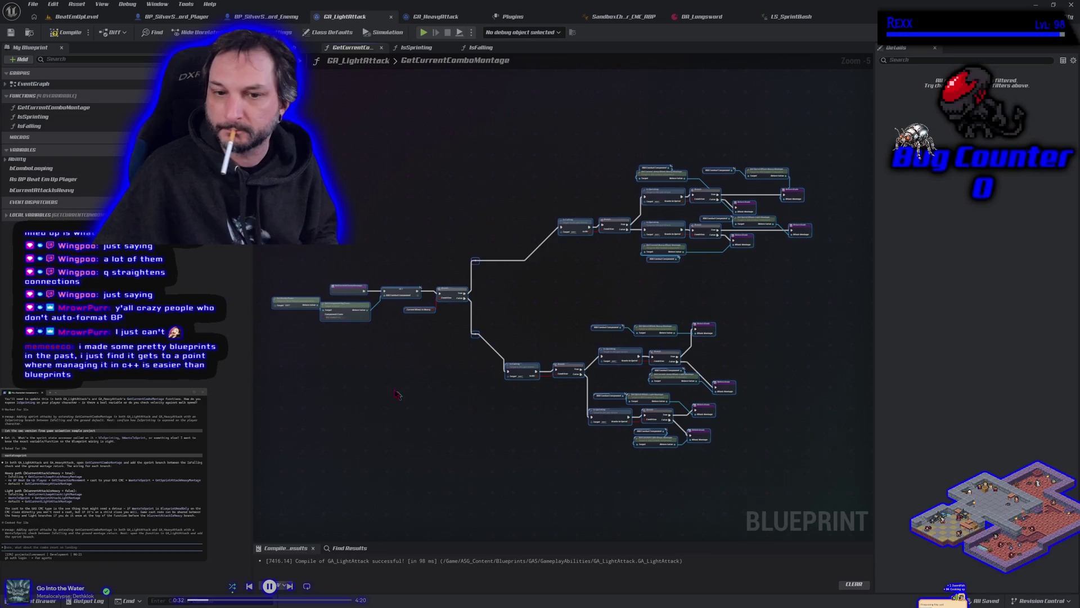
{"action": "right_click", "coordinate": [349, 315]}
{"action": "mouse_move", "coordinate": [407, 461]}
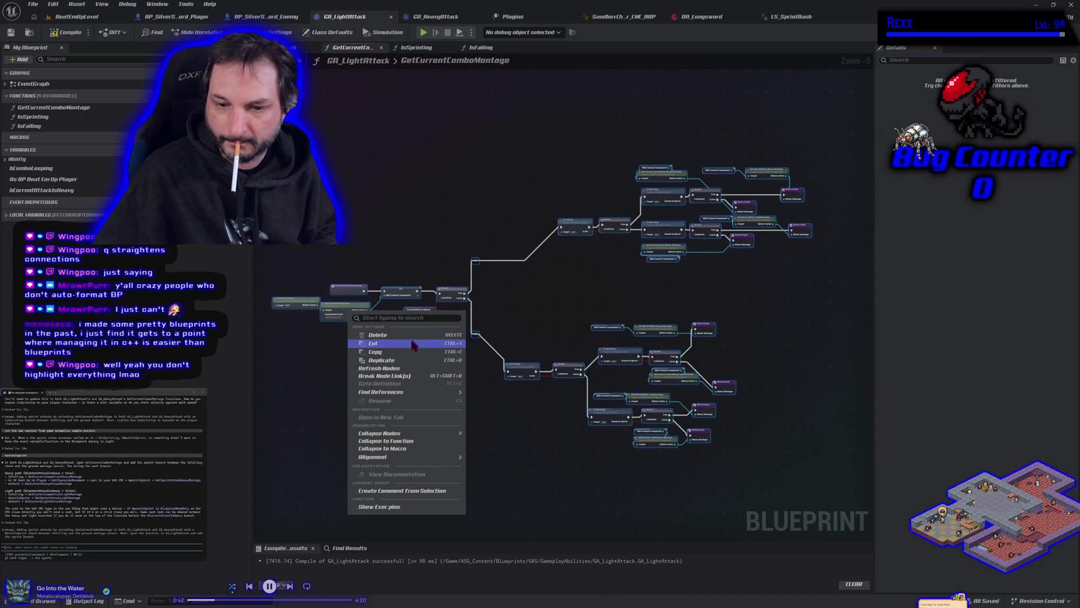
{"action": "left_click", "coordinate": [320, 401]}
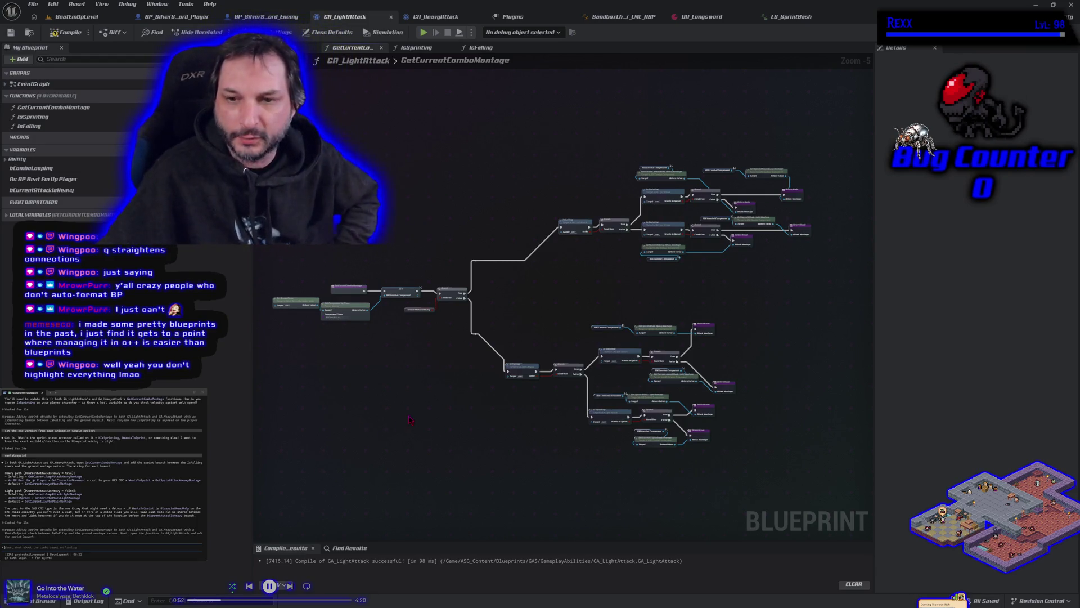
Move the upper-right node group left and up, closer to the rest of the graph.
{"action": "mouse_move", "coordinate": [287, 92]}
{"action": "left_mouse_down"}
{"action": "mouse_move", "coordinate": [689, 416]}
{"action": "mouse_move", "coordinate": [790, 456]}
{"action": "mouse_move", "coordinate": [824, 498]}
{"action": "left_mouse_up"}
{"action": "left_click_drag", "start_coordinate": [550, 109], "coordinate": [747, 281]}
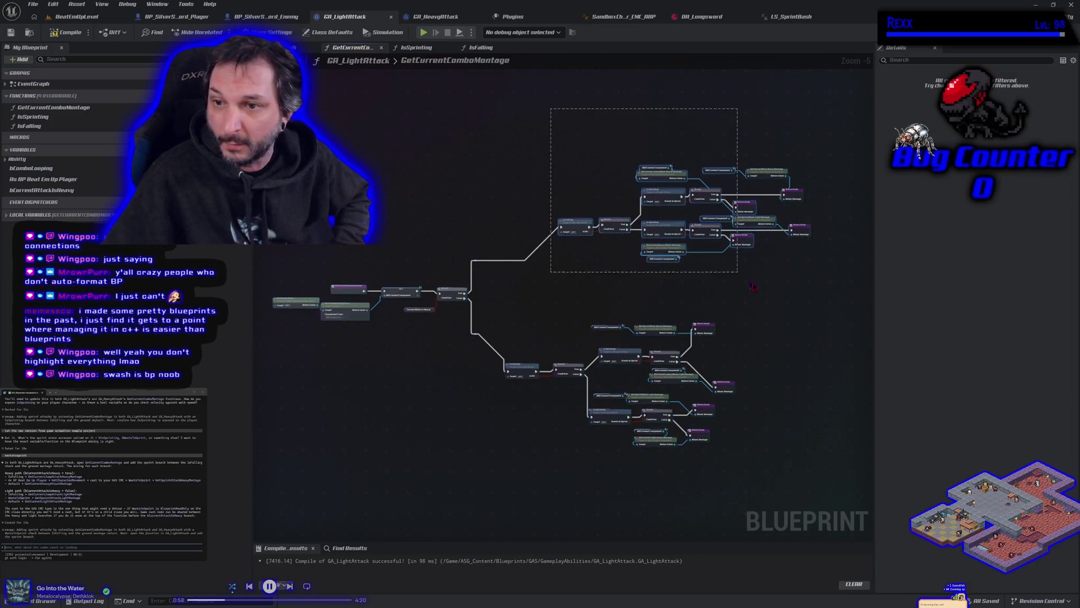
{"action": "left_click_drag", "start_coordinate": [603, 230], "coordinate": [508, 204]}
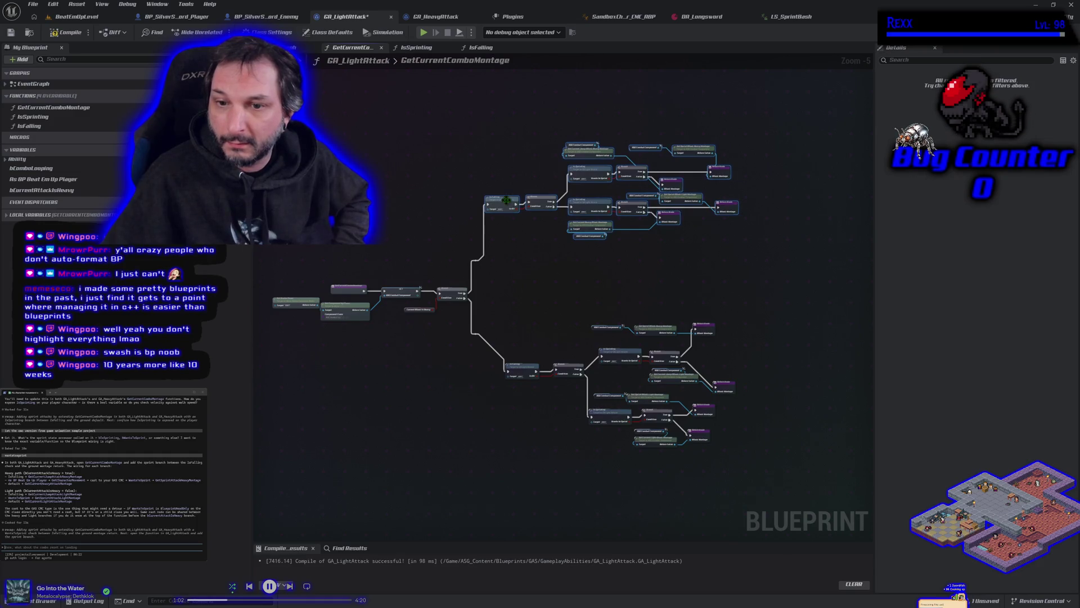
Recompile GA_LightAttack and save all unsaved assets with File > Save All.
{"action": "left_click", "coordinate": [70, 32]}
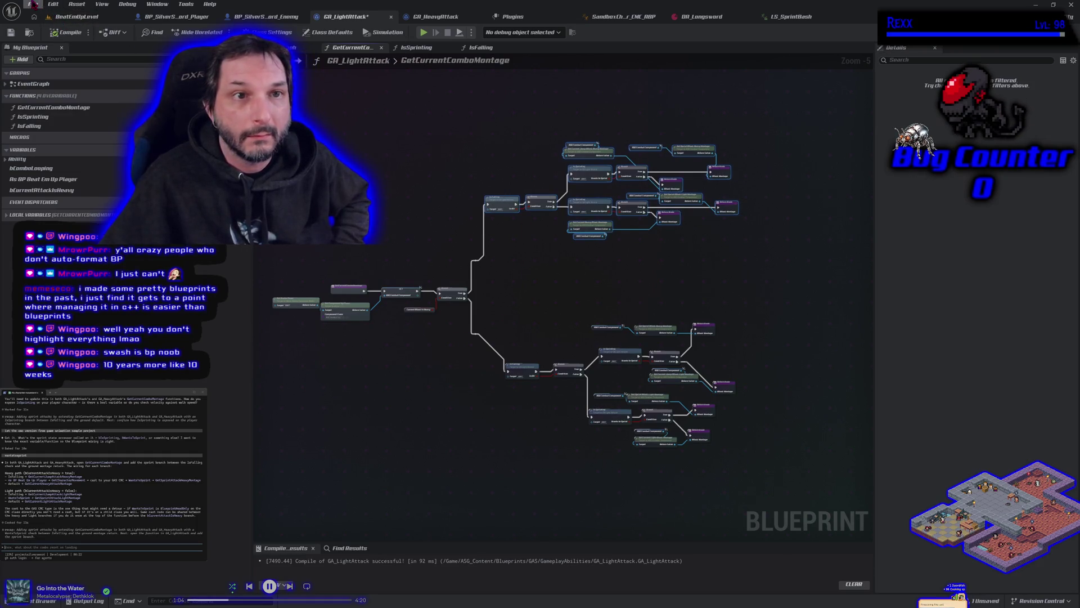
{"action": "left_click", "coordinate": [32, 4]}
{"action": "left_click", "coordinate": [68, 60]}
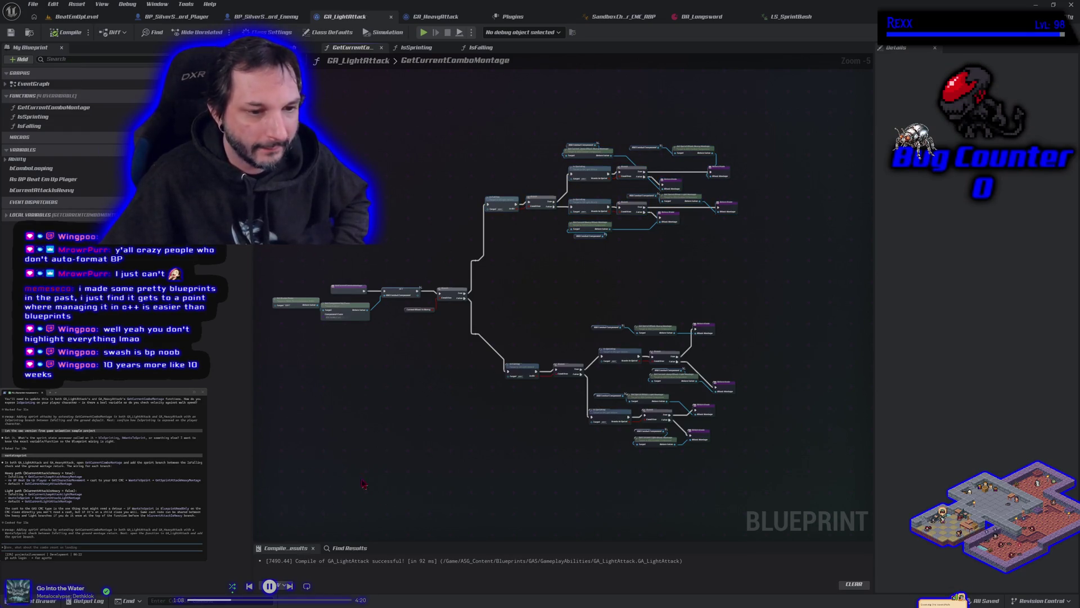
Nudge the left variable node slightly left and down, then reselect and deselect the graph.
{"action": "left_click_drag", "start_coordinate": [309, 113], "coordinate": [435, 269]}
{"action": "left_click_drag", "start_coordinate": [615, 426], "coordinate": [749, 493]}
{"action": "left_click_drag", "start_coordinate": [290, 304], "coordinate": [285, 313]}
{"action": "mouse_move", "coordinate": [406, 84]}
{"action": "left_mouse_down"}
{"action": "mouse_move", "coordinate": [458, 242]}
{"action": "mouse_move", "coordinate": [717, 466]}
{"action": "left_mouse_up"}
{"action": "mouse_move", "coordinate": [276, 79]}
{"action": "left_mouse_down"}
{"action": "mouse_move", "coordinate": [467, 316]}
{"action": "mouse_move", "coordinate": [772, 504]}
{"action": "left_mouse_up"}
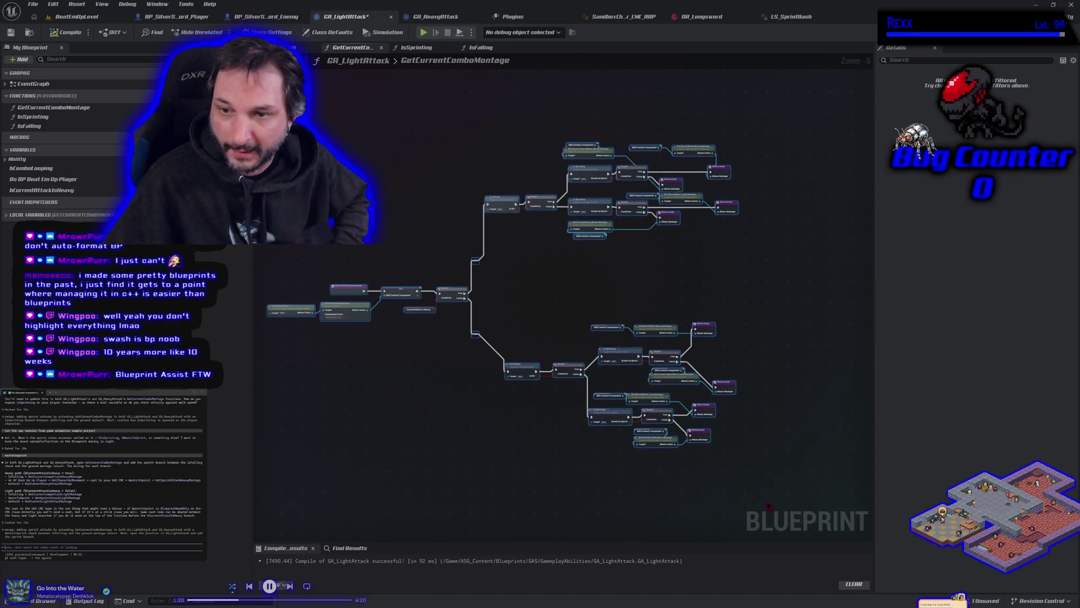
{"action": "left_click", "coordinate": [493, 419]}
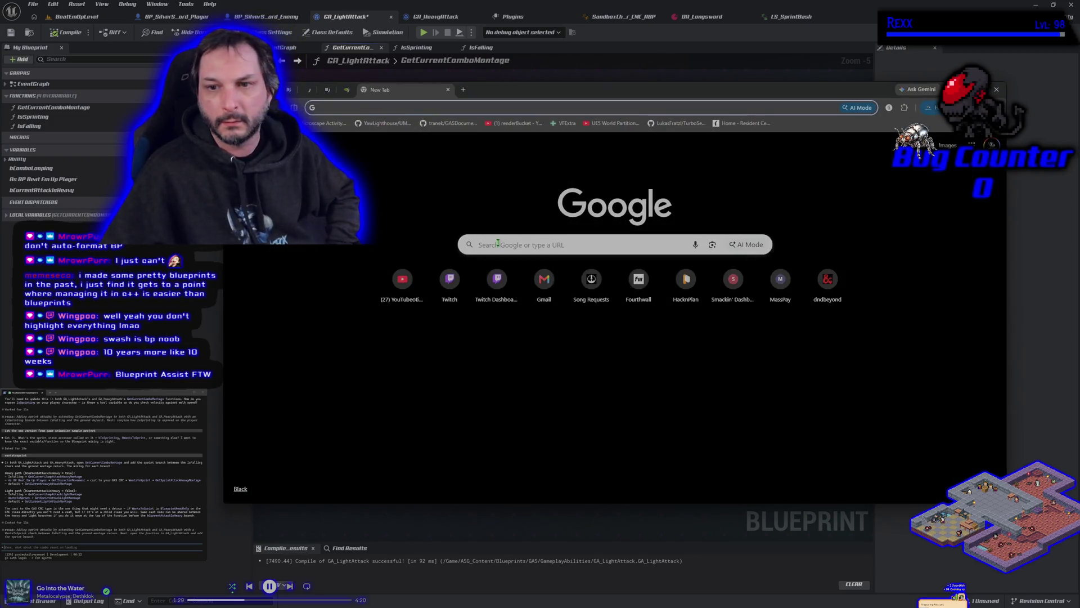
Search Google for 'blueprint assist ue5' in a new Chrome tab.
{"action": "left_click", "coordinate": [478, 246]}
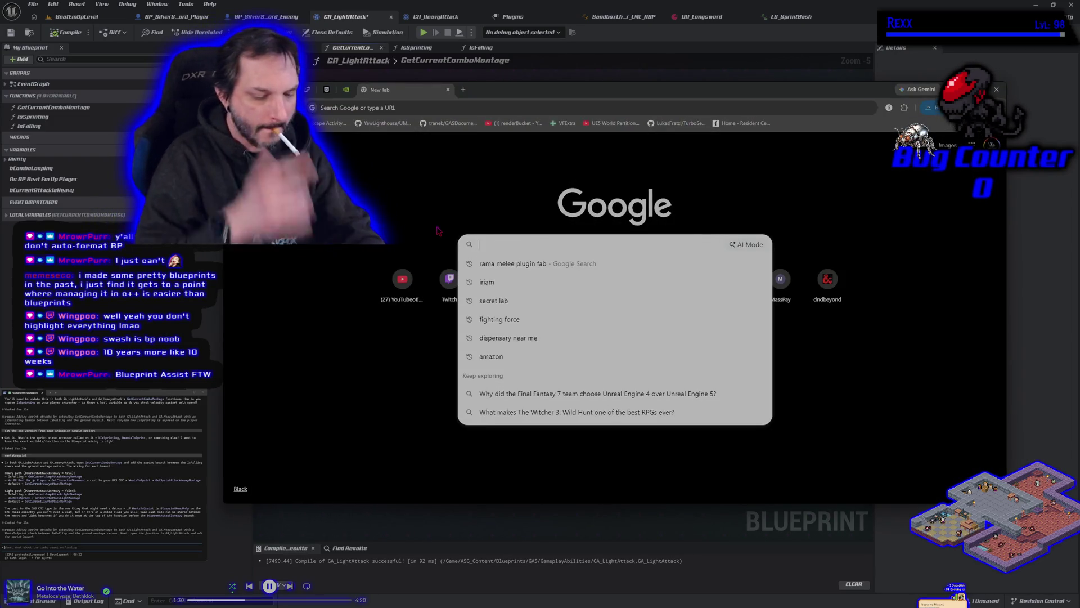
{"action": "type", "text": "blueprint assist u"}
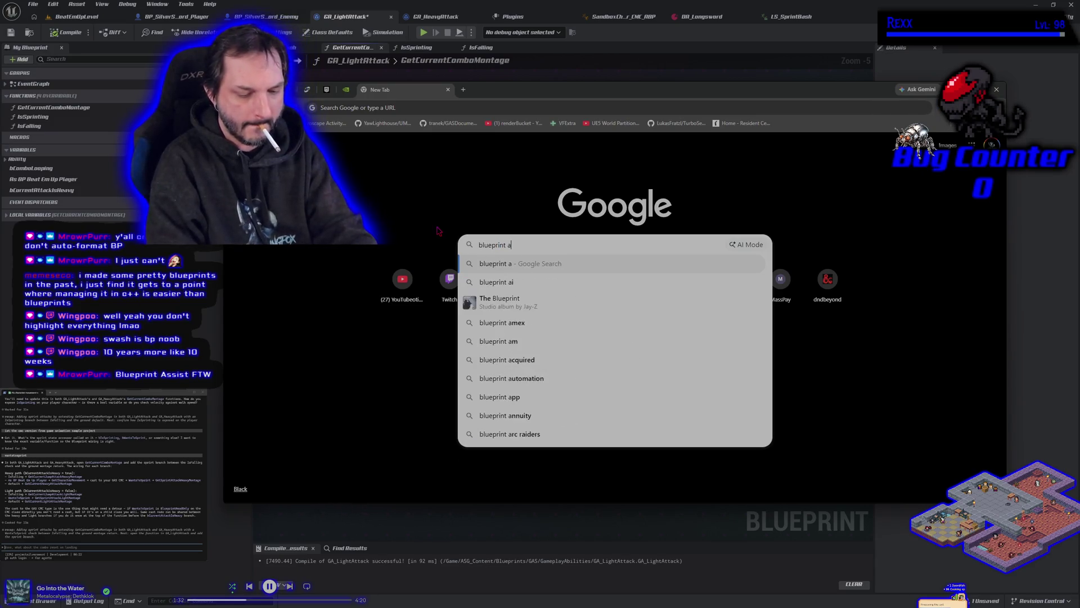
{"action": "key", "text": "Return"}
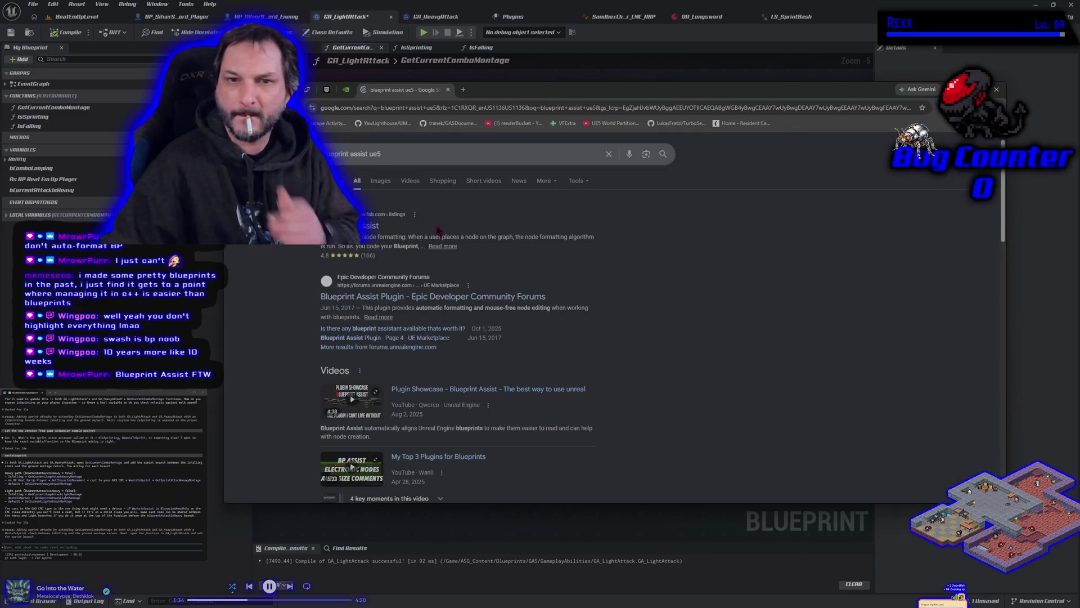
Open the fab.com Blueprint Assist listing and scroll through its description.
{"action": "left_click", "coordinate": [370, 234]}
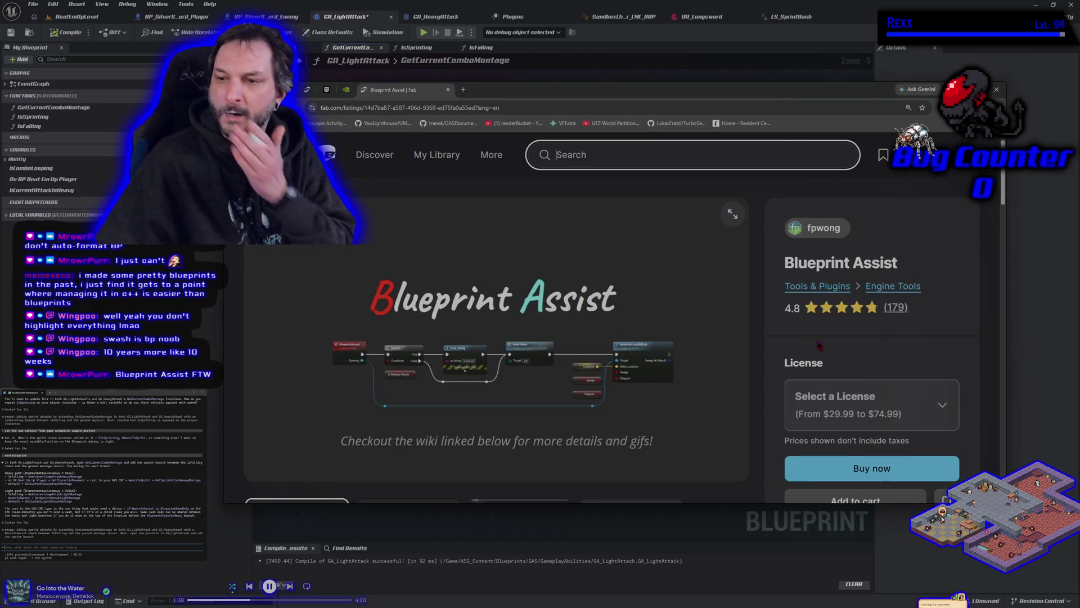
{"action": "scroll", "coordinate": [697, 360], "scroll_direction": "down", "scroll_amount": 1}
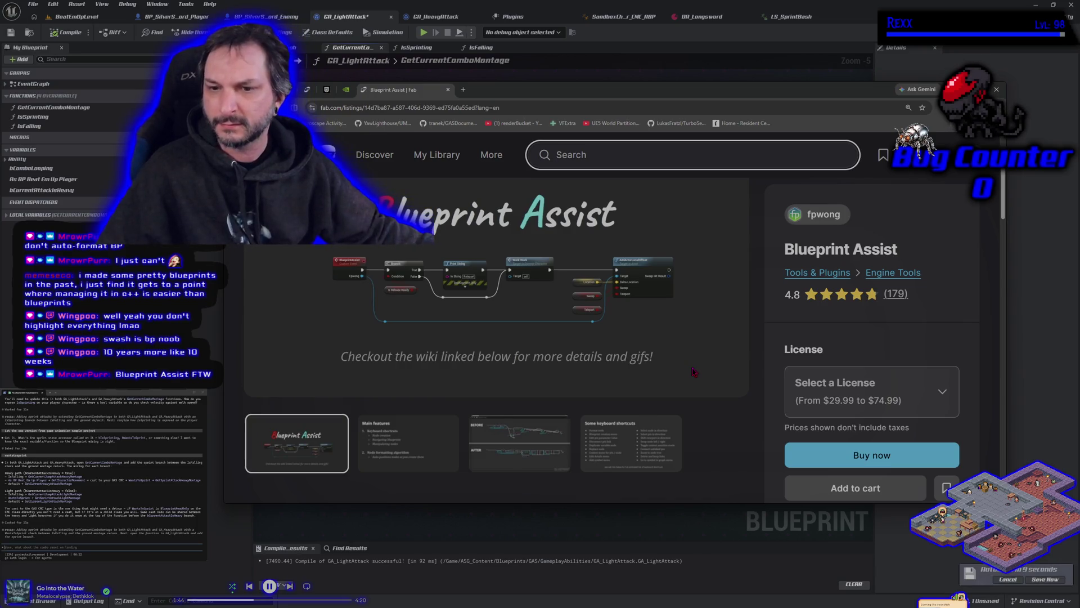
{"action": "scroll", "coordinate": [694, 371], "scroll_direction": "down", "scroll_amount": 2}
{"action": "scroll", "coordinate": [694, 371], "scroll_direction": "down", "scroll_amount": 1}
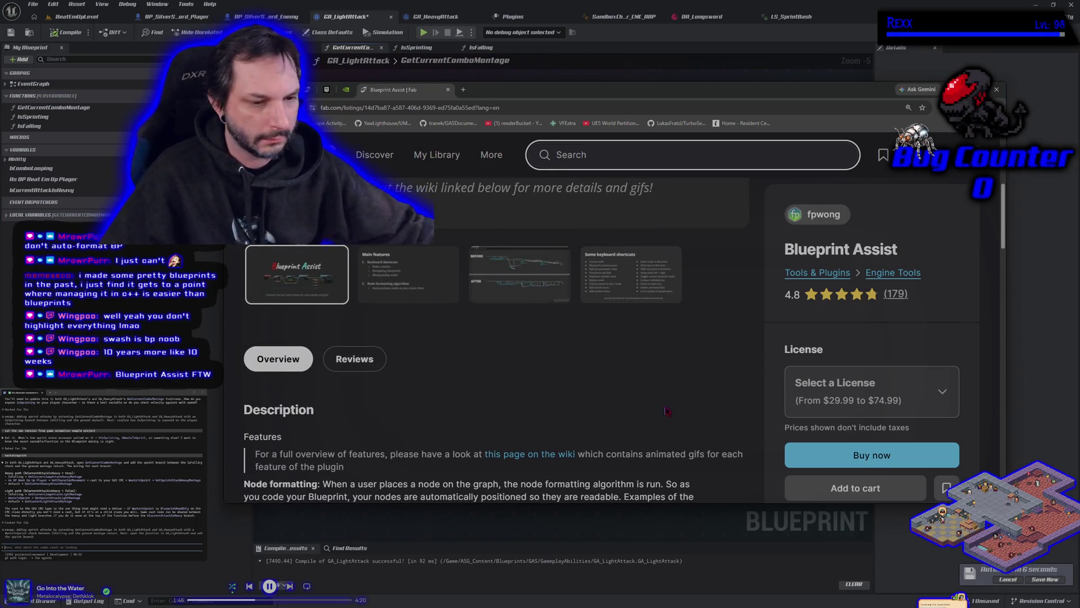
{"action": "scroll", "coordinate": [629, 439], "scroll_direction": "down", "scroll_amount": 2}
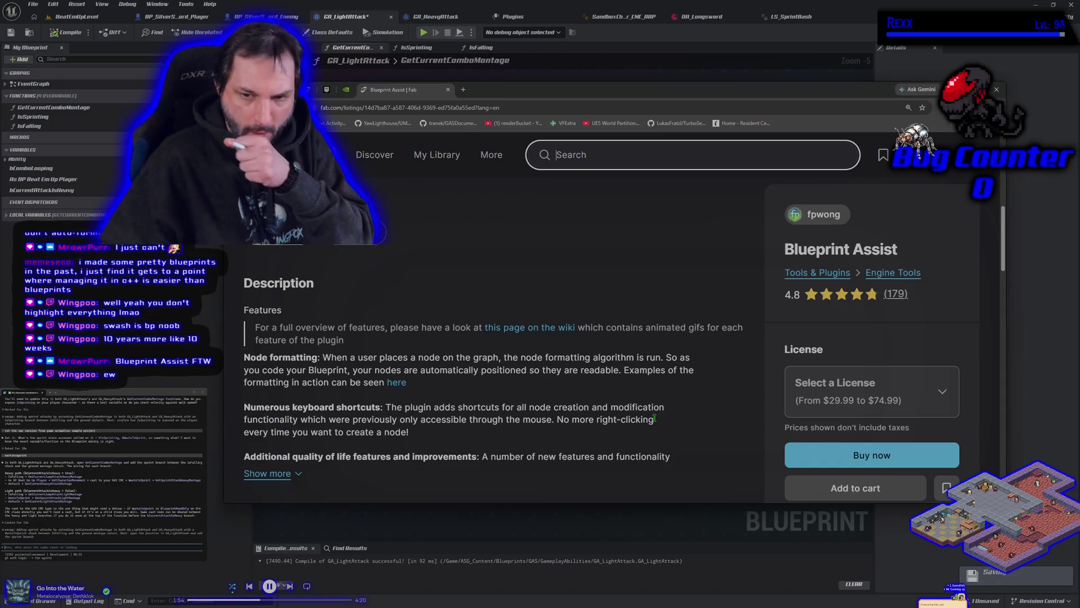
Check the Select a License options priced $29.99–$74.99.
{"action": "left_click", "coordinate": [909, 391]}
{"action": "left_click", "coordinate": [900, 392]}
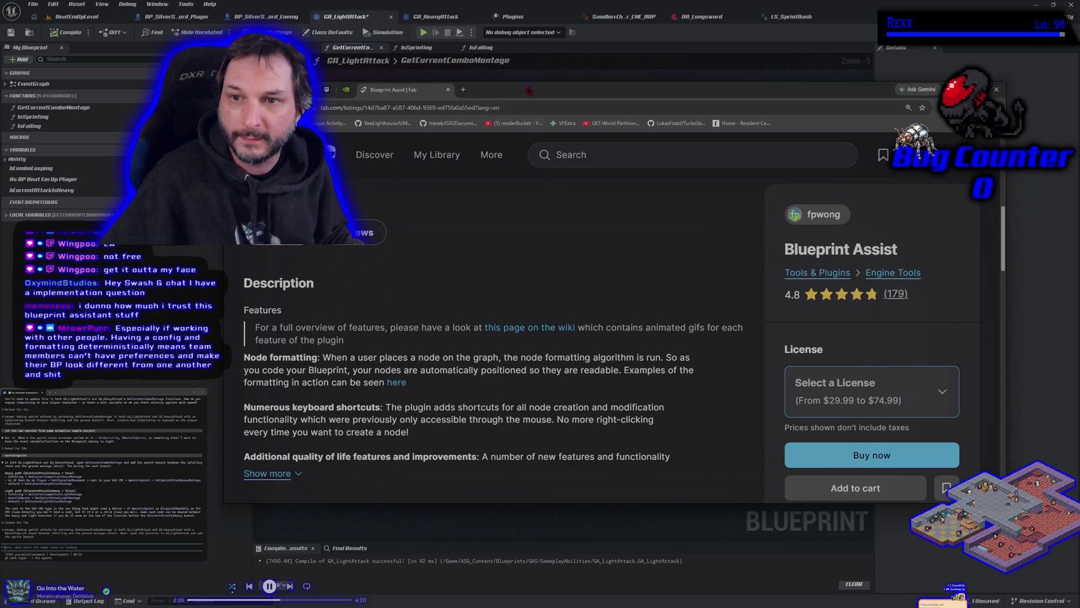
{"action": "left_click_drag", "start_coordinate": [526, 91], "coordinate": [478, 116]}
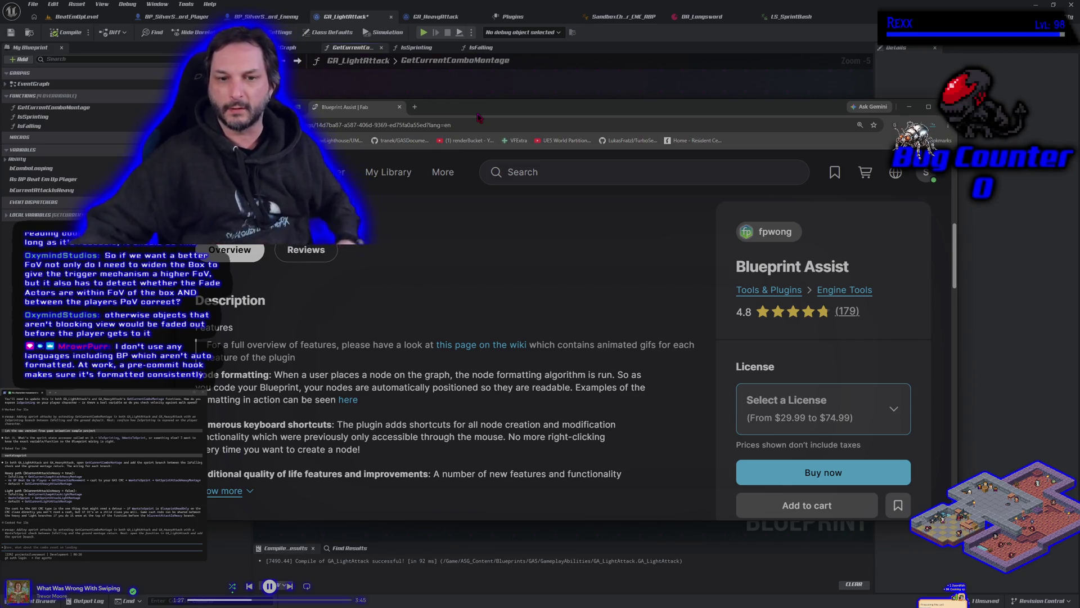
Expand the Blueprint Assist description with Show more and read down to the AutoSizeComments recommendation.
{"action": "scroll", "coordinate": [635, 332], "scroll_direction": "up", "scroll_amount": 5}
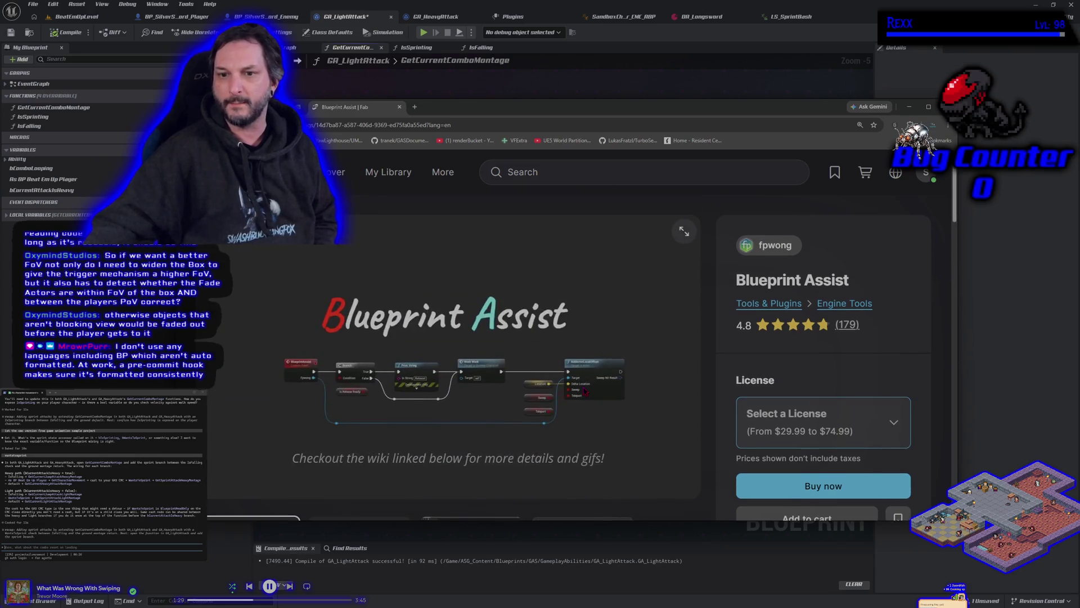
{"action": "scroll", "coordinate": [635, 332], "scroll_direction": "down", "scroll_amount": 10}
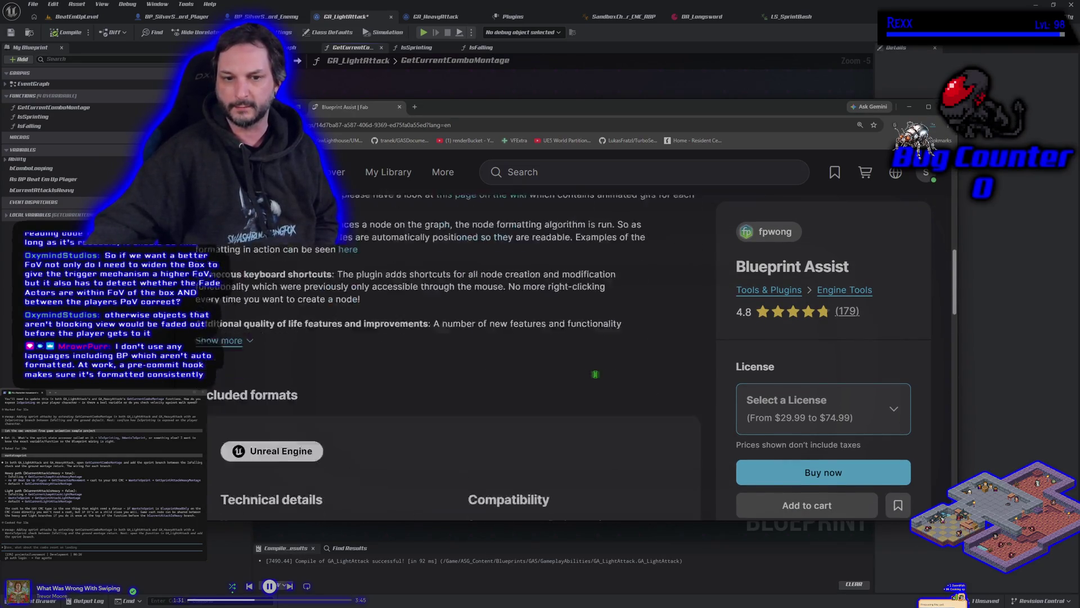
{"action": "scroll", "coordinate": [595, 377], "scroll_direction": "down", "scroll_amount": 3}
{"action": "scroll", "coordinate": [475, 430], "scroll_direction": "up", "scroll_amount": 12}
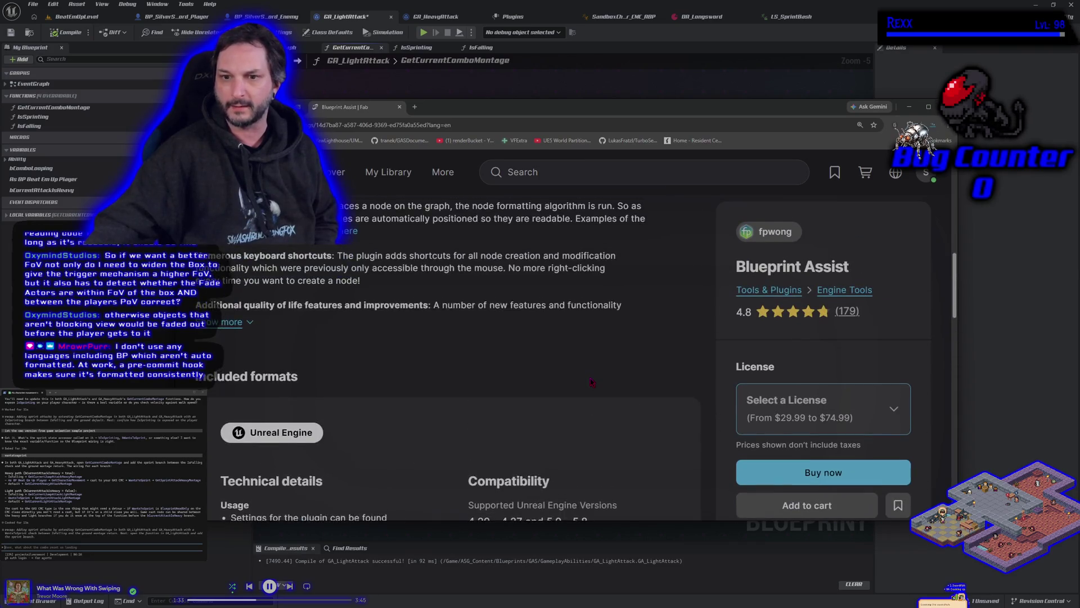
{"action": "left_click", "coordinate": [225, 490]}
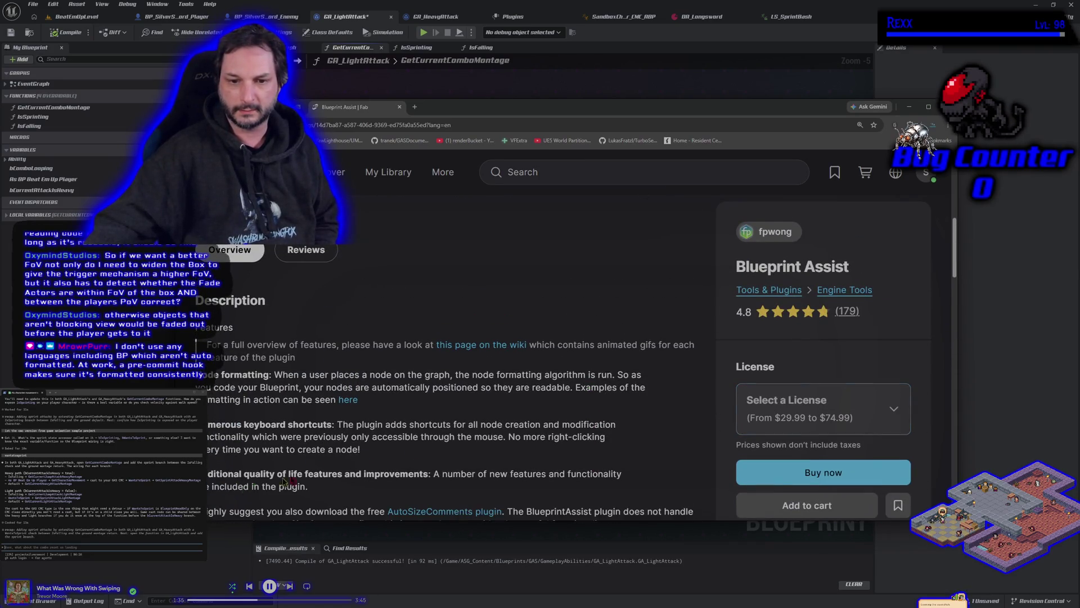
{"action": "scroll", "coordinate": [531, 419], "scroll_direction": "down", "scroll_amount": 2}
{"action": "scroll", "coordinate": [532, 419], "scroll_direction": "down", "scroll_amount": 1}
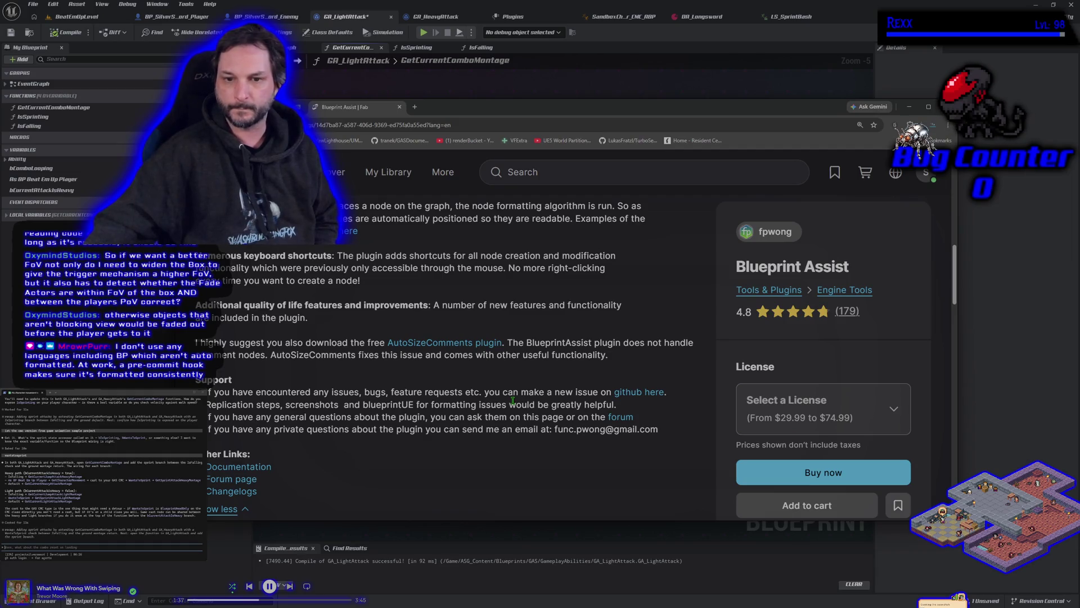
Open the AutoSizeComments link in a new tab and look over the Auto Size Comments page.
{"action": "right_click", "coordinate": [438, 349]}
{"action": "left_click", "coordinate": [458, 351]}
{"action": "left_click", "coordinate": [454, 106]}
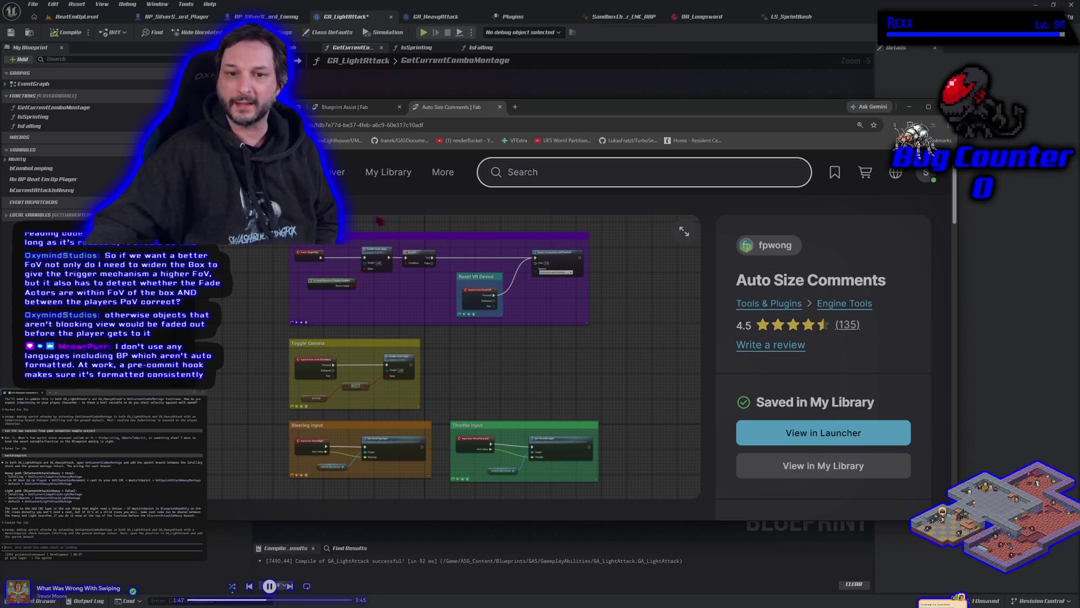
{"action": "right_click", "coordinate": [501, 344]}
{"action": "left_click", "coordinate": [440, 358]}
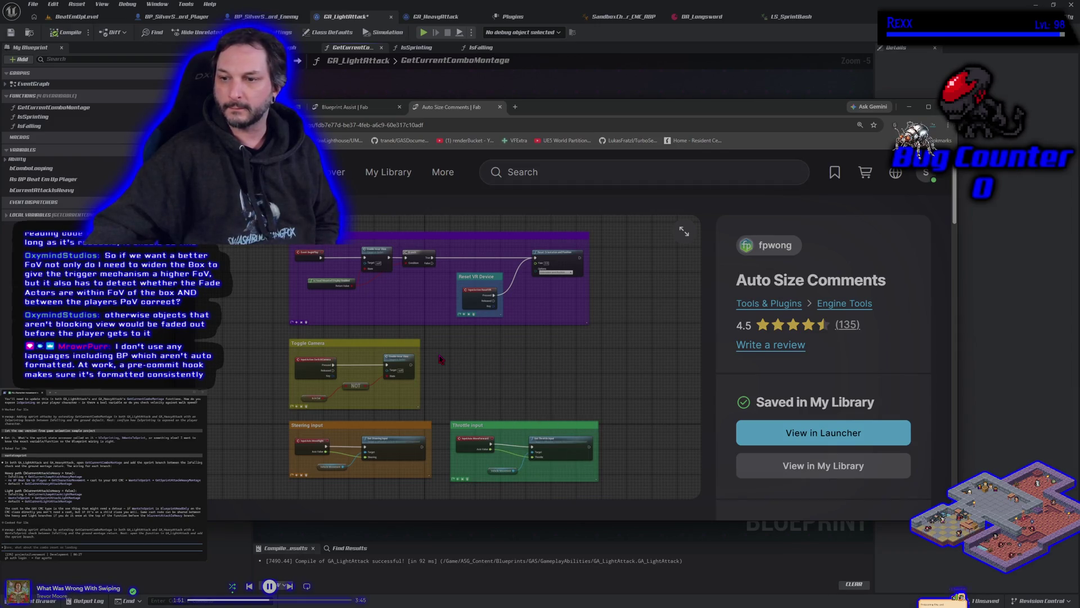
{"action": "scroll", "coordinate": [865, 407], "scroll_direction": "down", "scroll_amount": 2}
{"action": "scroll", "coordinate": [865, 408], "scroll_direction": "up", "scroll_amount": 2}
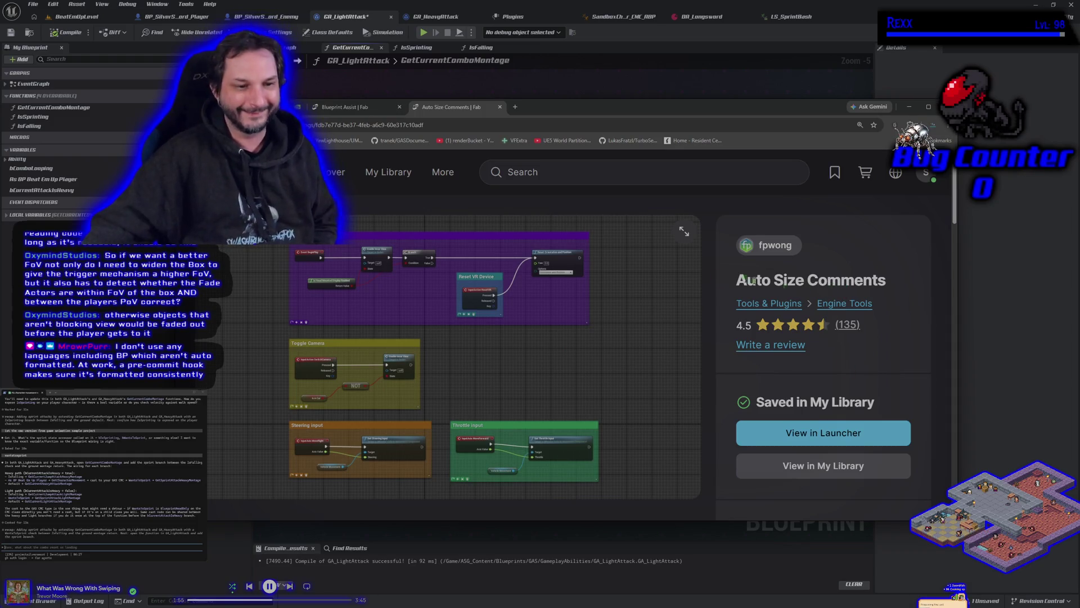
Compare the Blueprint Assist and Auto Size Comments pages, then close the Blueprint Assist tab.
{"action": "left_click", "coordinate": [344, 111]}
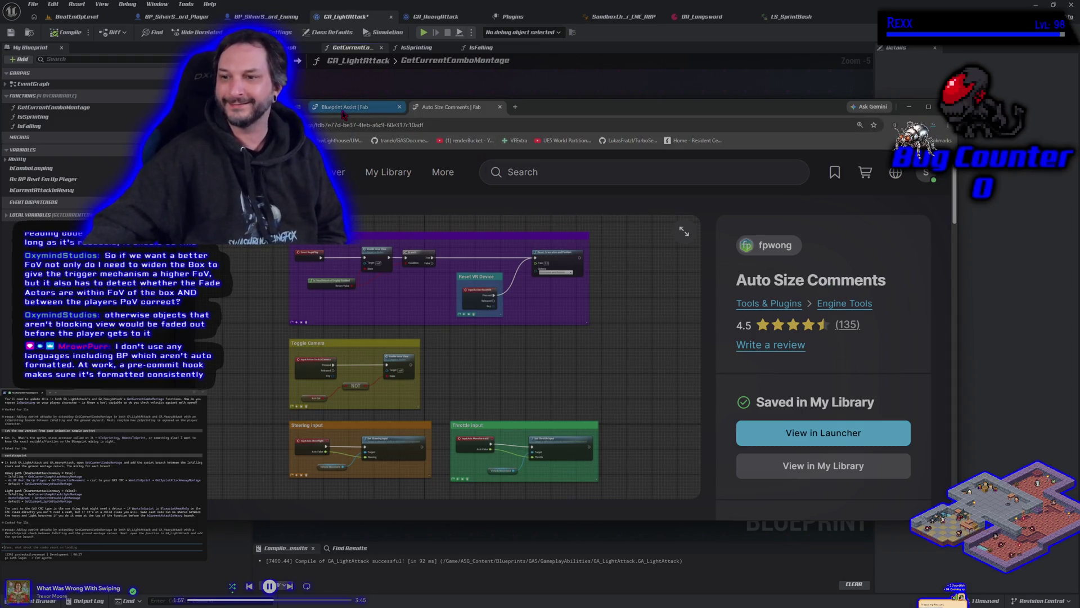
{"action": "left_click", "coordinate": [460, 108]}
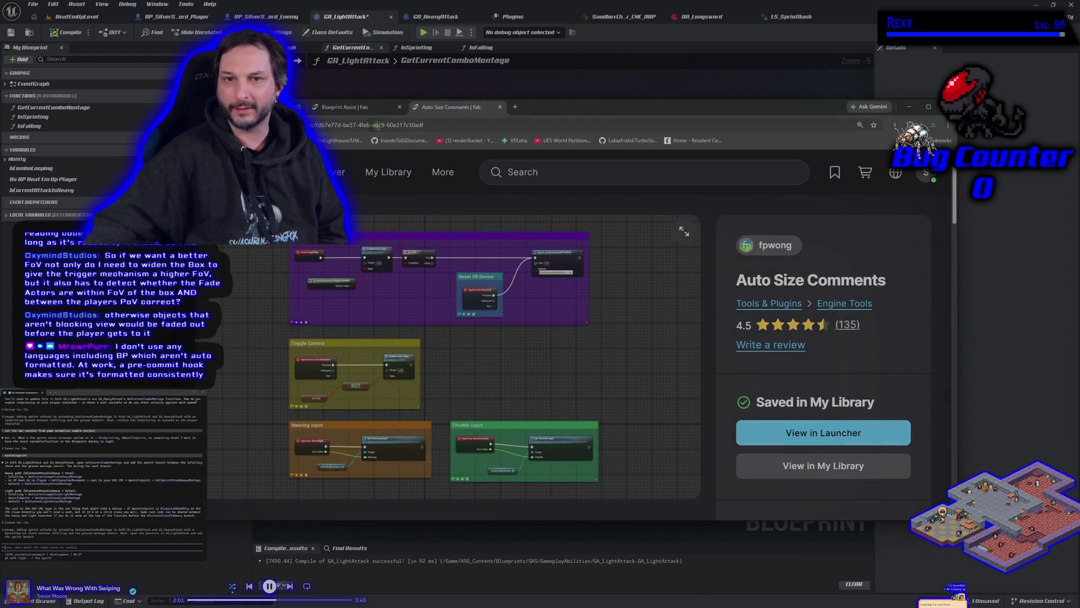
{"action": "left_click", "coordinate": [342, 110]}
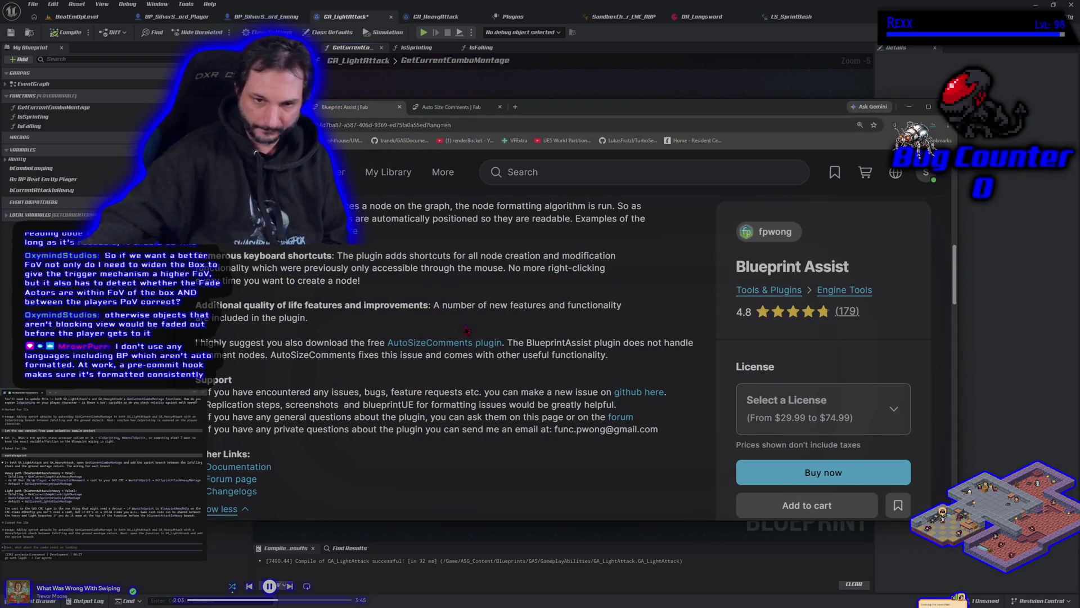
{"action": "scroll", "coordinate": [418, 388], "scroll_direction": "down", "scroll_amount": 4}
{"action": "scroll", "coordinate": [418, 388], "scroll_direction": "up", "scroll_amount": 4}
{"action": "scroll", "coordinate": [418, 388], "scroll_direction": "up", "scroll_amount": 3}
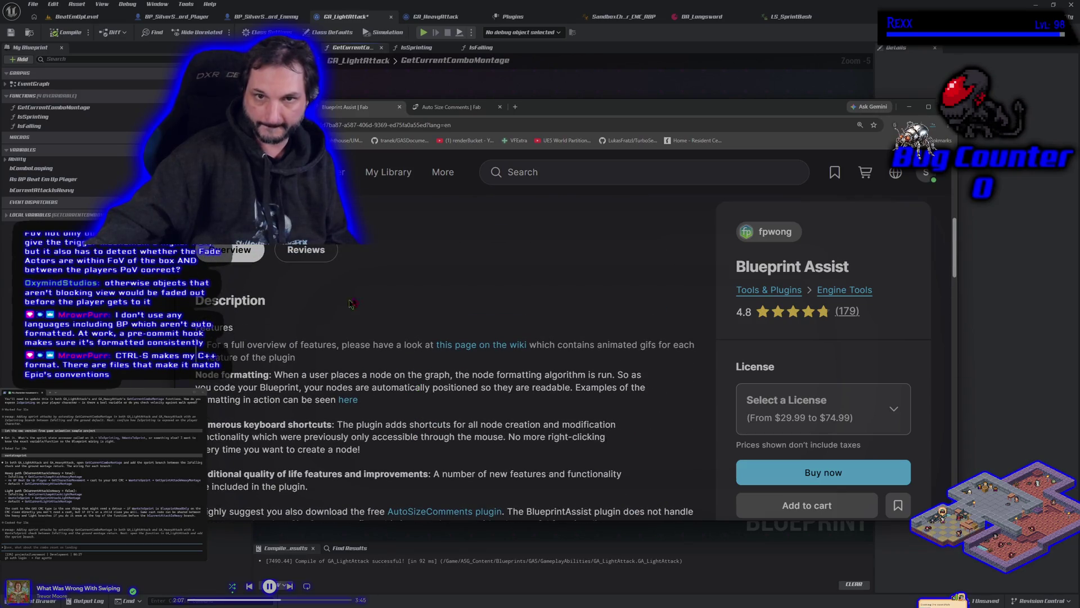
{"action": "right_click", "coordinate": [367, 109]}
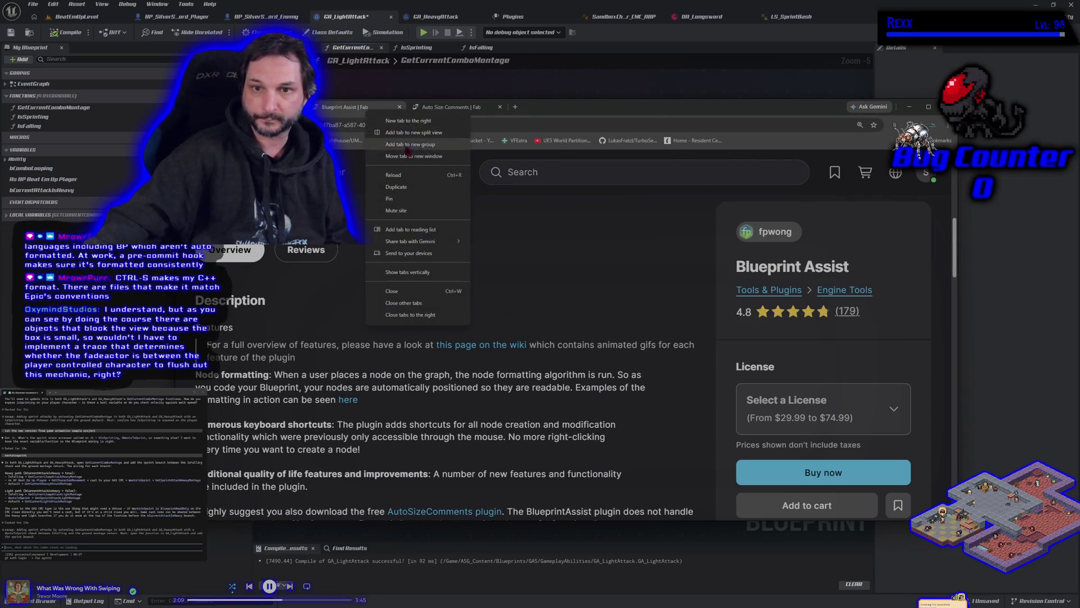
{"action": "left_click", "coordinate": [392, 290]}
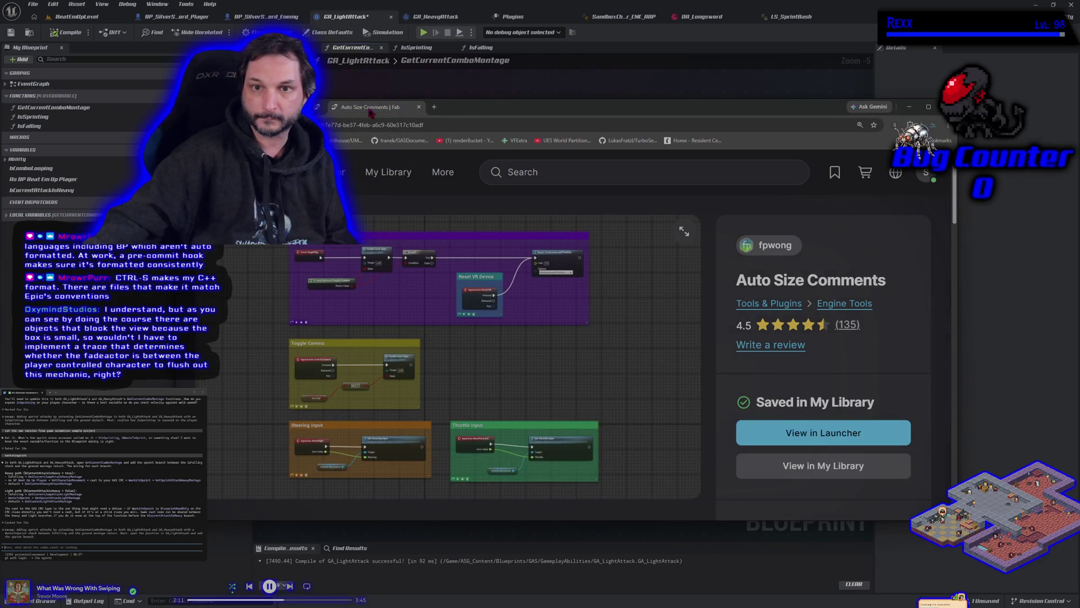
Leave the browser with Alt+Tab and return to the BeatEmUpLevel level editor in Unreal.
{"action": "key", "text": "alt+Tab"}
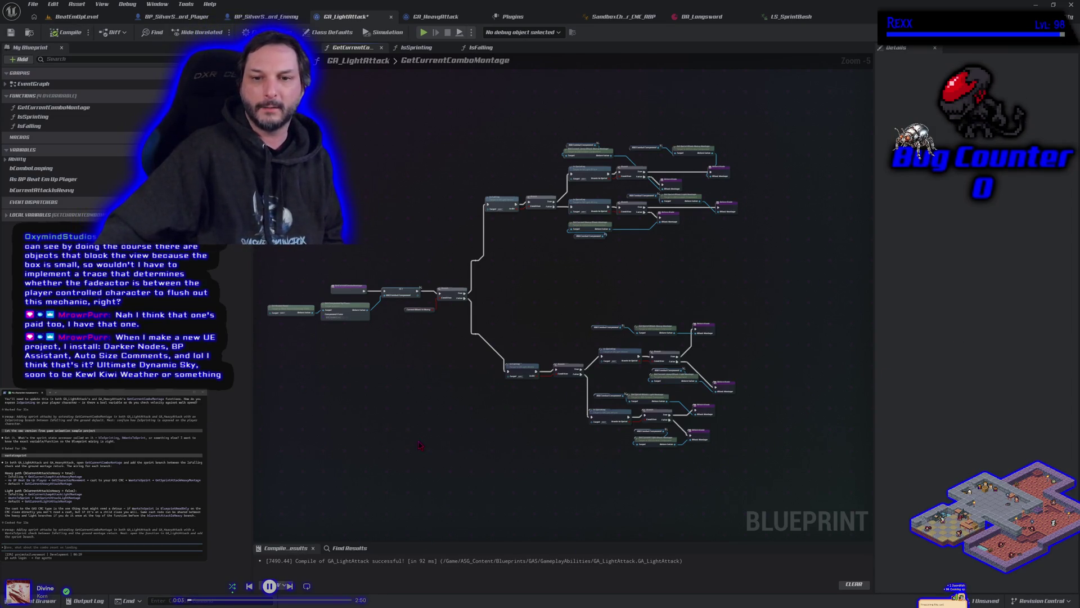
{"action": "left_click", "coordinate": [63, 17]}
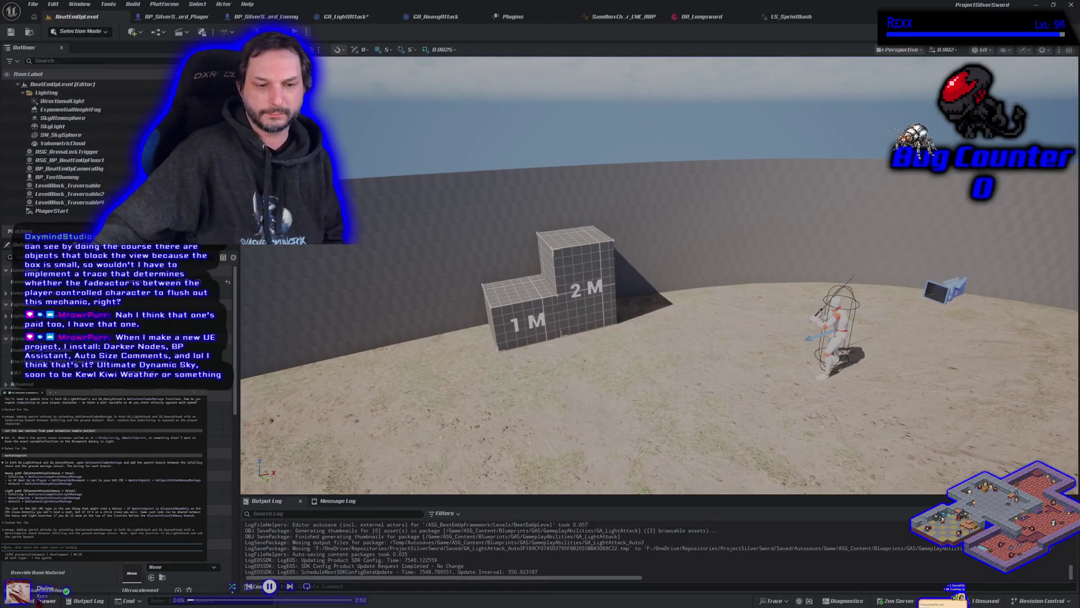
Open the Content Drawer and select the UltraDynamicSky folder in the folder tree.
{"action": "left_click", "coordinate": [42, 600]}
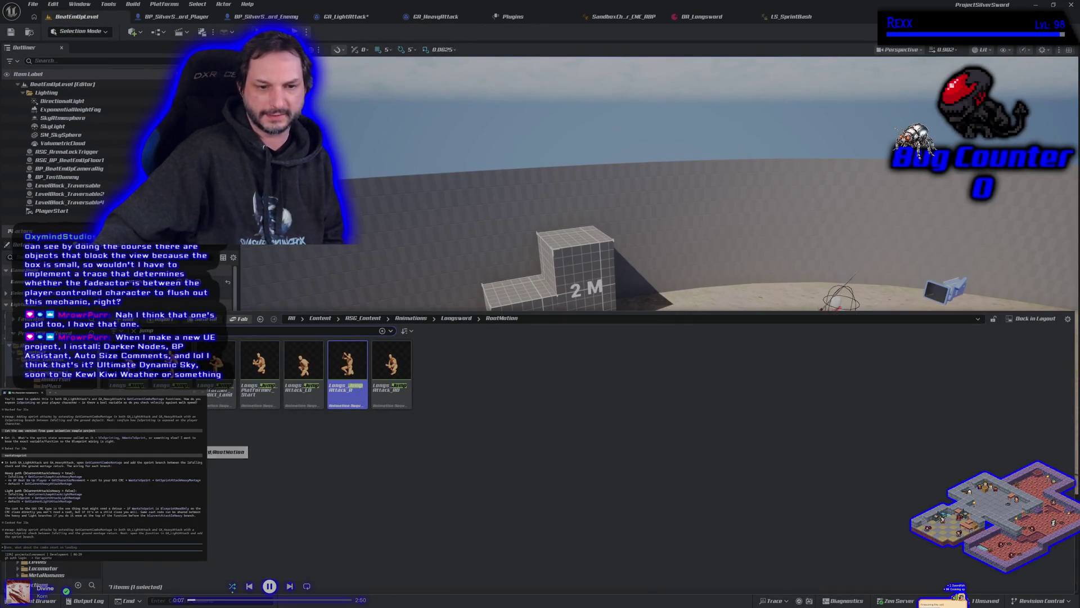
{"action": "scroll", "coordinate": [51, 472], "scroll_direction": "down", "scroll_amount": 3}
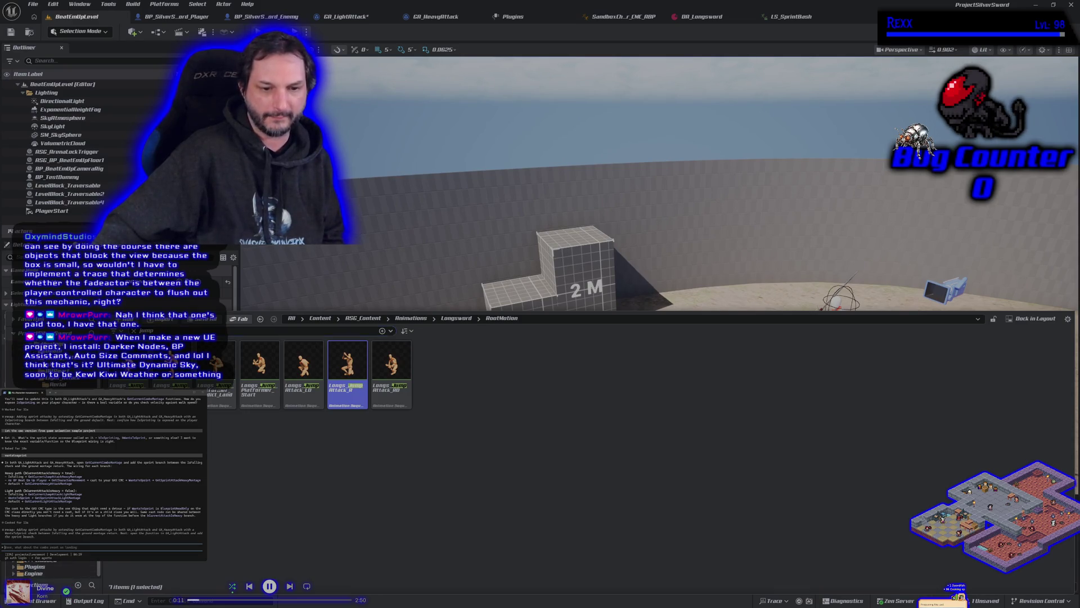
{"action": "left_click", "coordinate": [42, 559]}
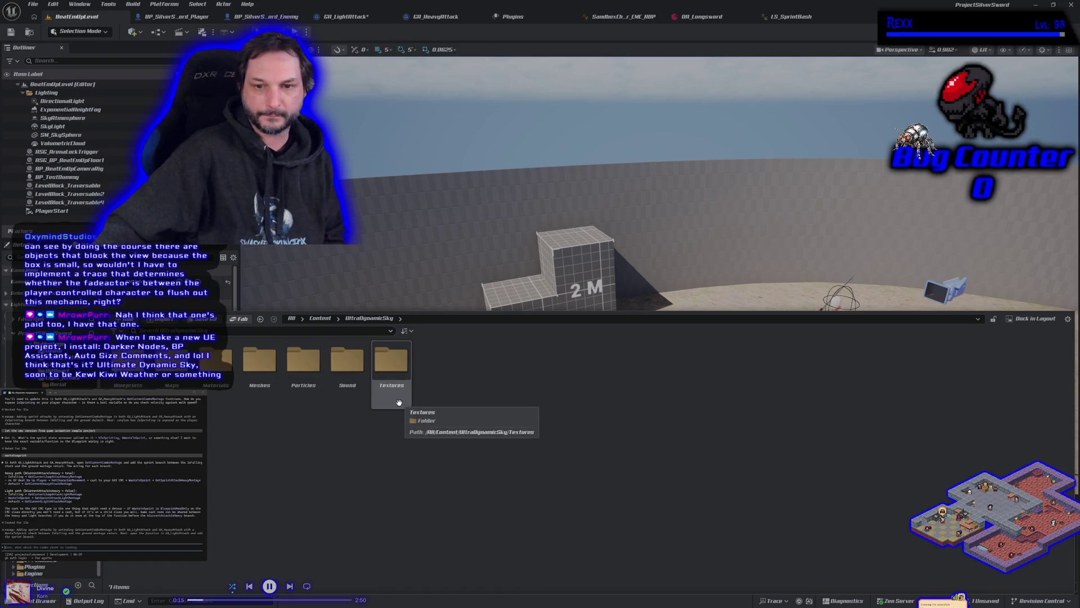
Browse the UltraDynamicSky Blueprints folder and its parent folder, then move the Fadeout browser window up slightly.
{"action": "double_click", "coordinate": [128, 369]}
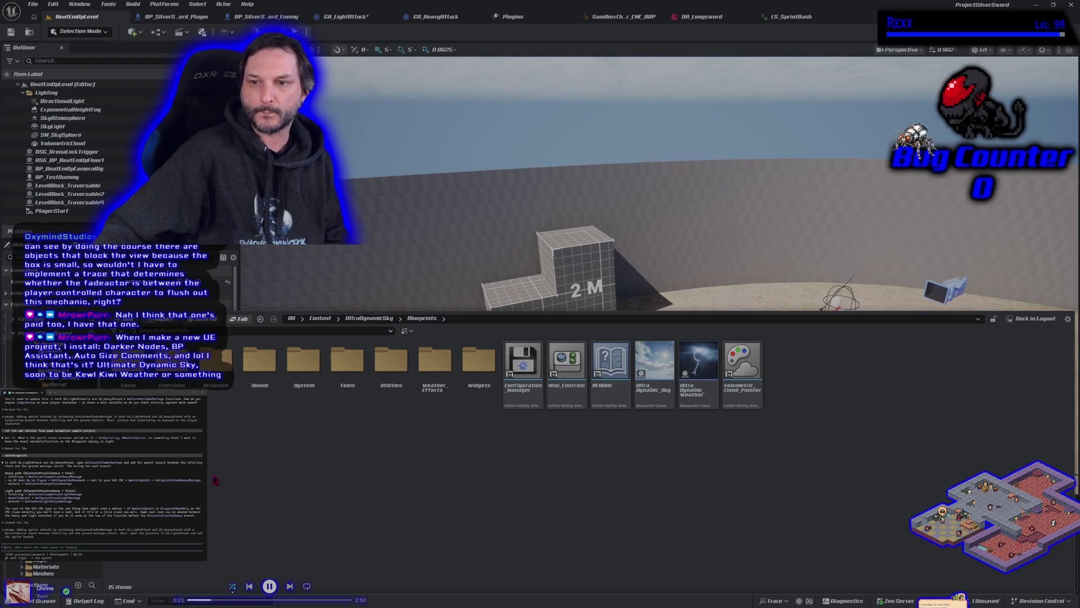
{"action": "key", "text": "alt+Left"}
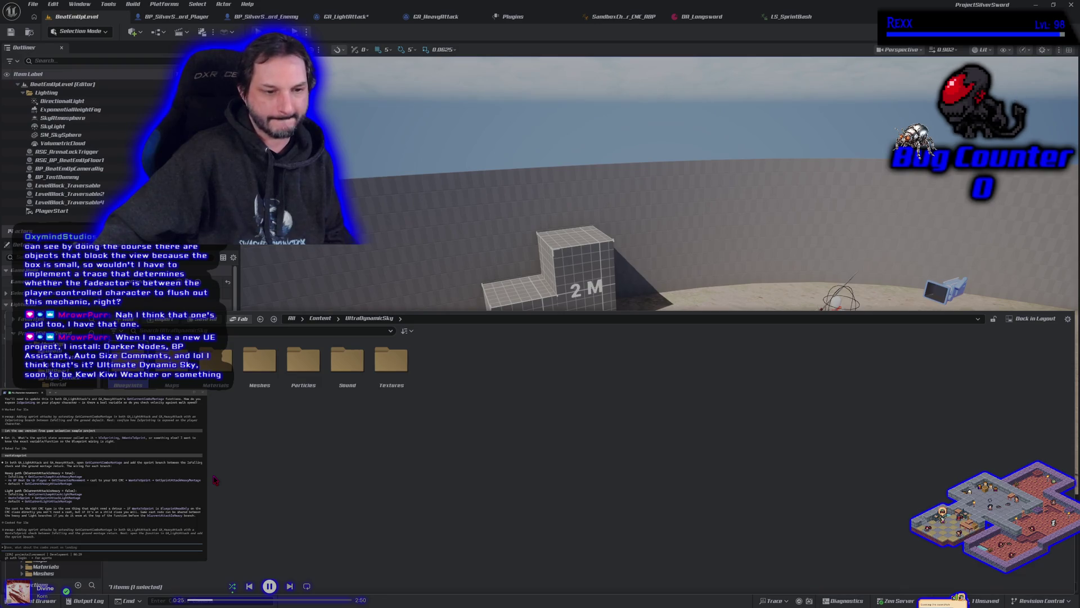
{"action": "key", "text": "alt+Right"}
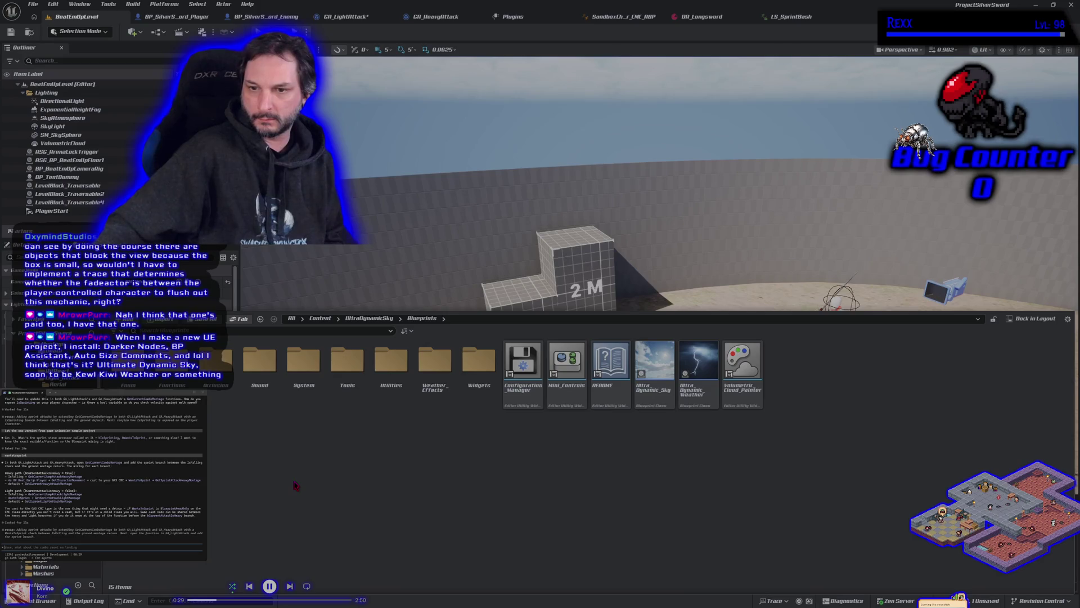
{"action": "mouse_move", "coordinate": [554, 399]}
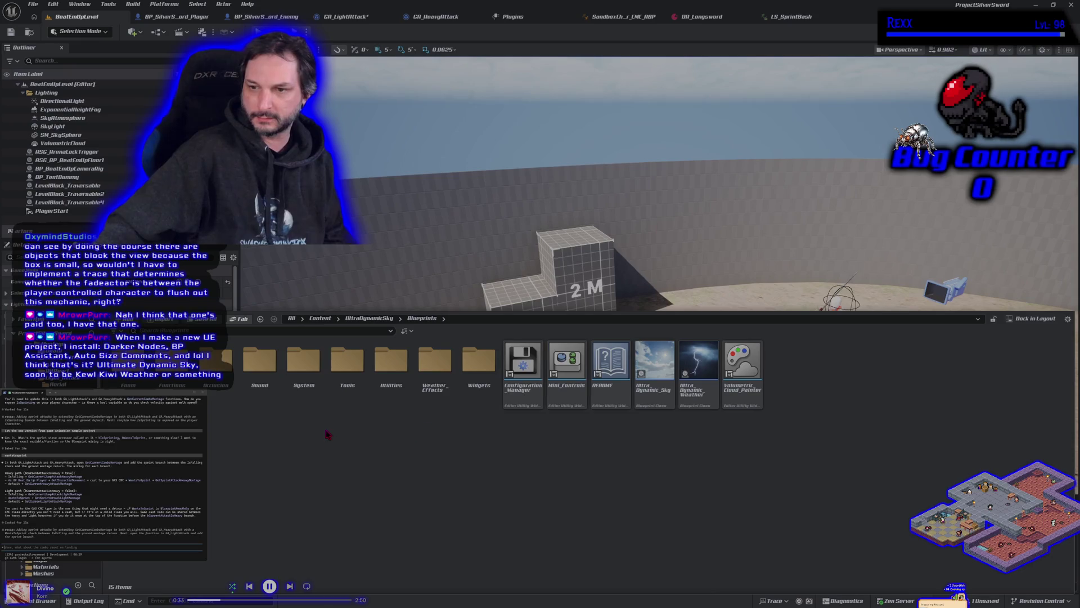
{"action": "key", "text": "alt+Left"}
{"action": "scroll", "coordinate": [202, 484], "scroll_direction": "up", "scroll_amount": 3}
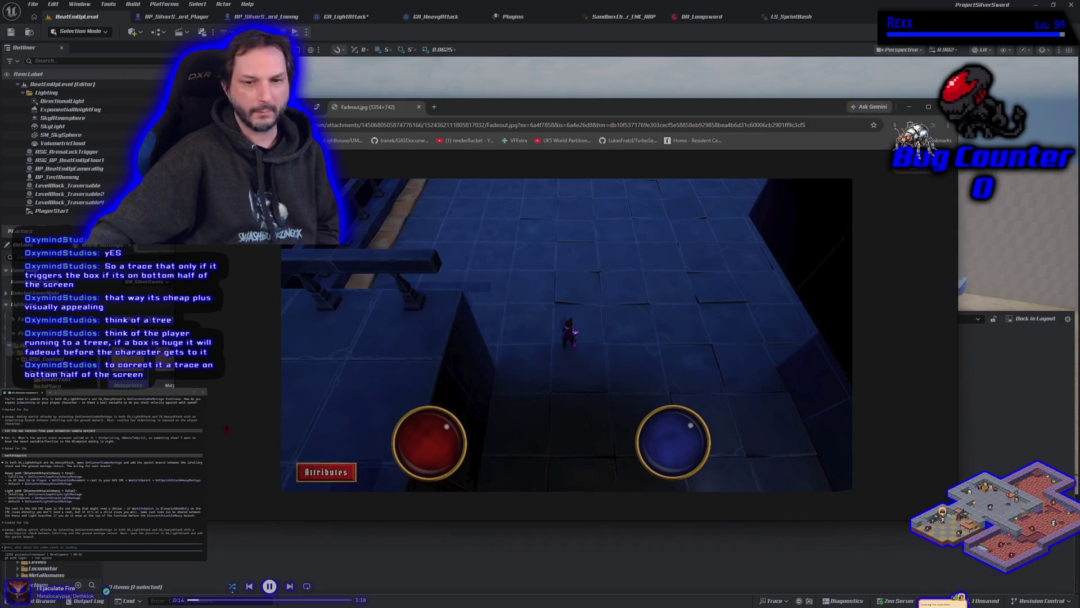
{"action": "left_click_drag", "start_coordinate": [496, 108], "coordinate": [496, 95]}
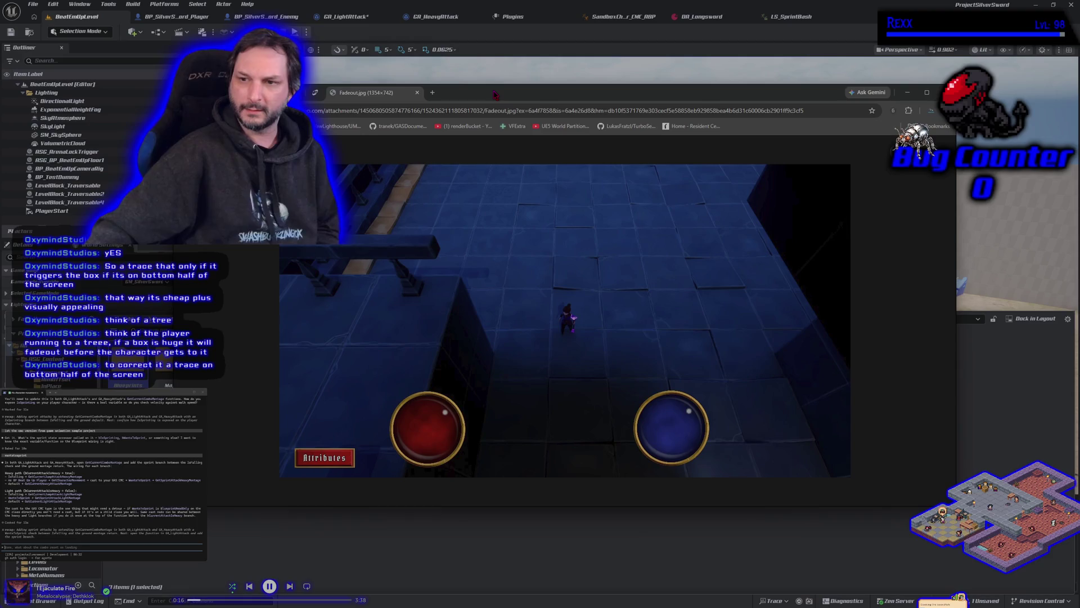
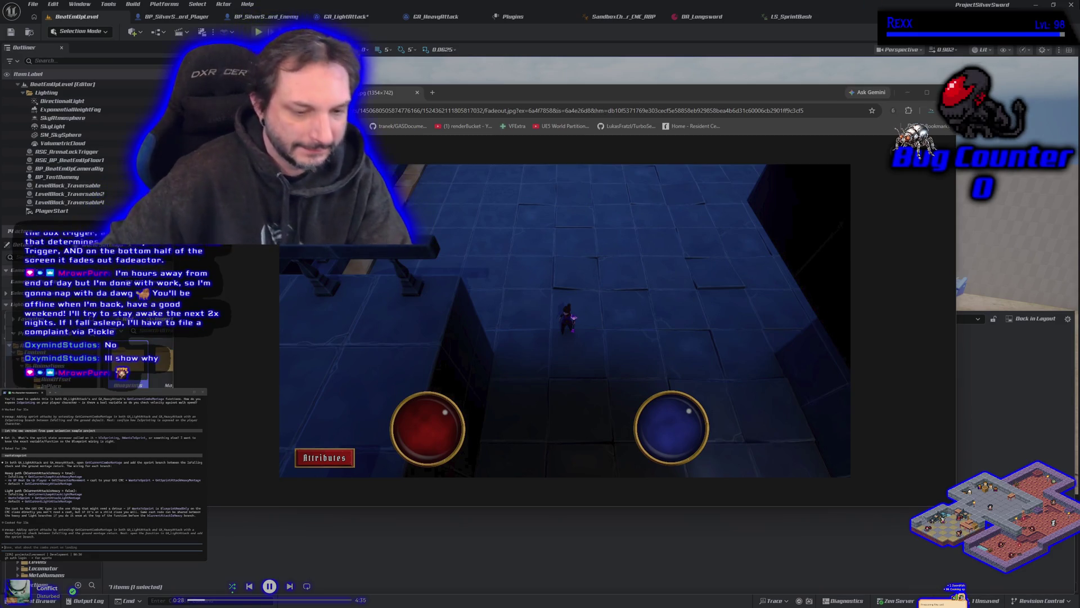
Nudge the Fadeout.jpg image window aside and switch back to the Unreal editor.
{"action": "left_click_drag", "start_coordinate": [505, 95], "coordinate": [529, 110]}
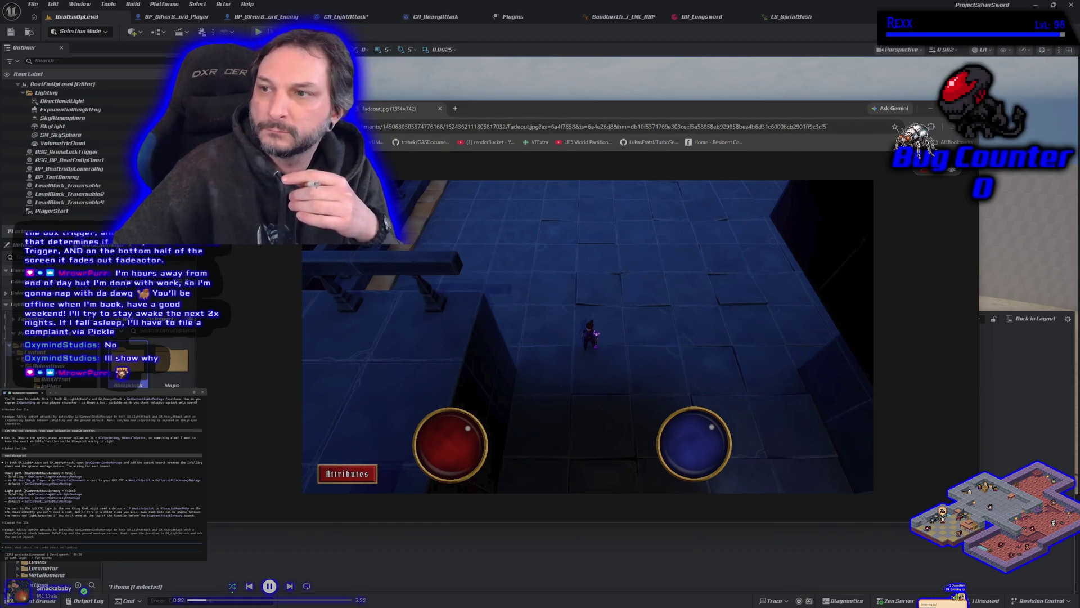
{"action": "key", "text": "alt+Tab"}
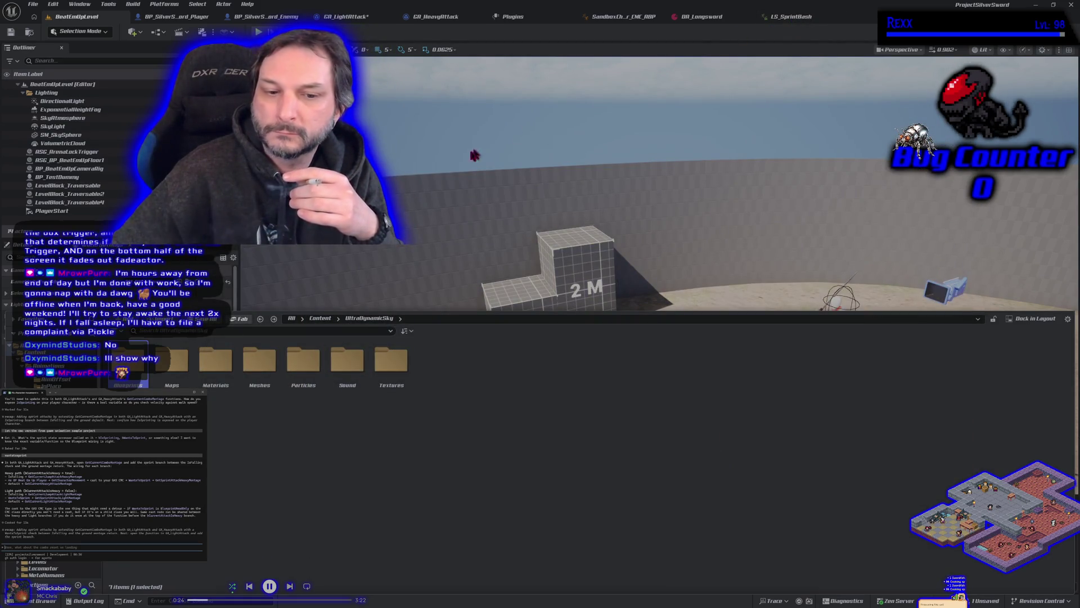
Bring the GA_LightAttack Blueprint graph tab to the front.
{"action": "left_click", "coordinate": [385, 17]}
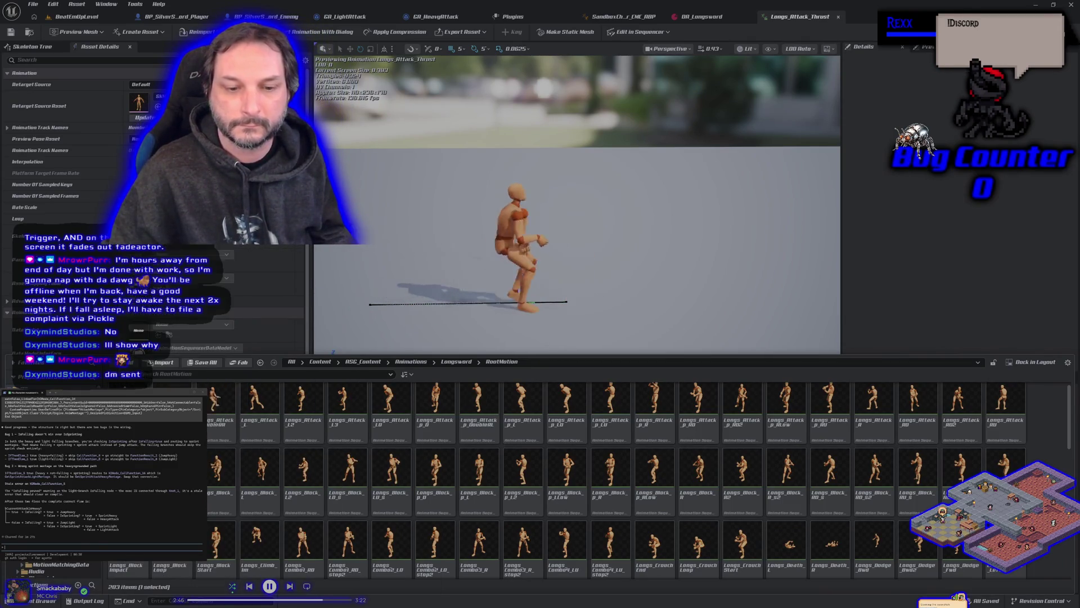
Create an AnimMontage from the Longs_Attack_Thrust animation.
{"action": "left_click", "coordinate": [186, 250]}
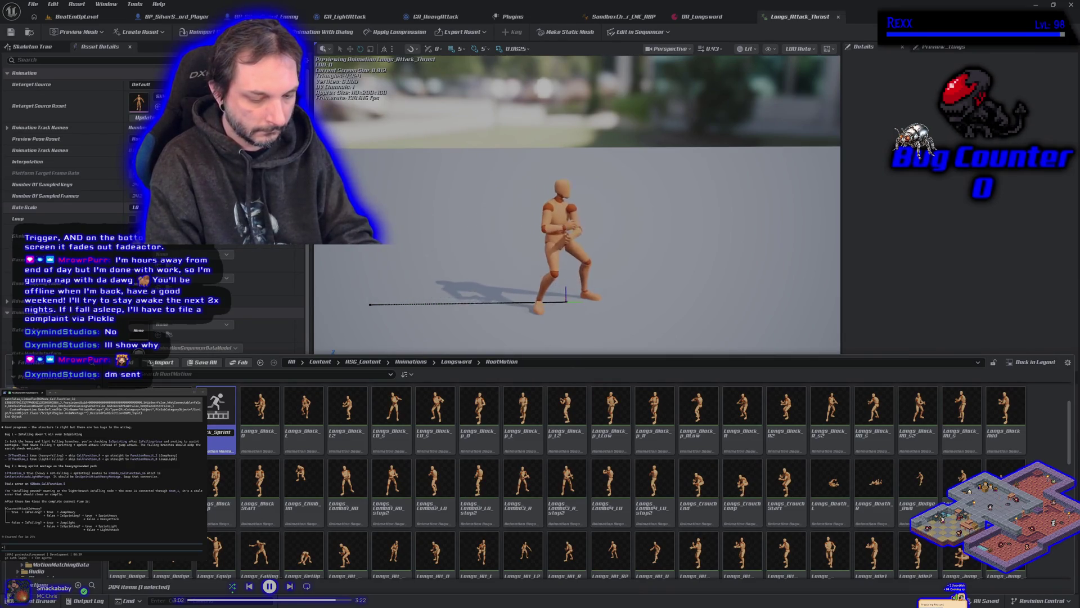
{"action": "scroll", "coordinate": [619, 478], "scroll_direction": "up", "scroll_amount": 1}
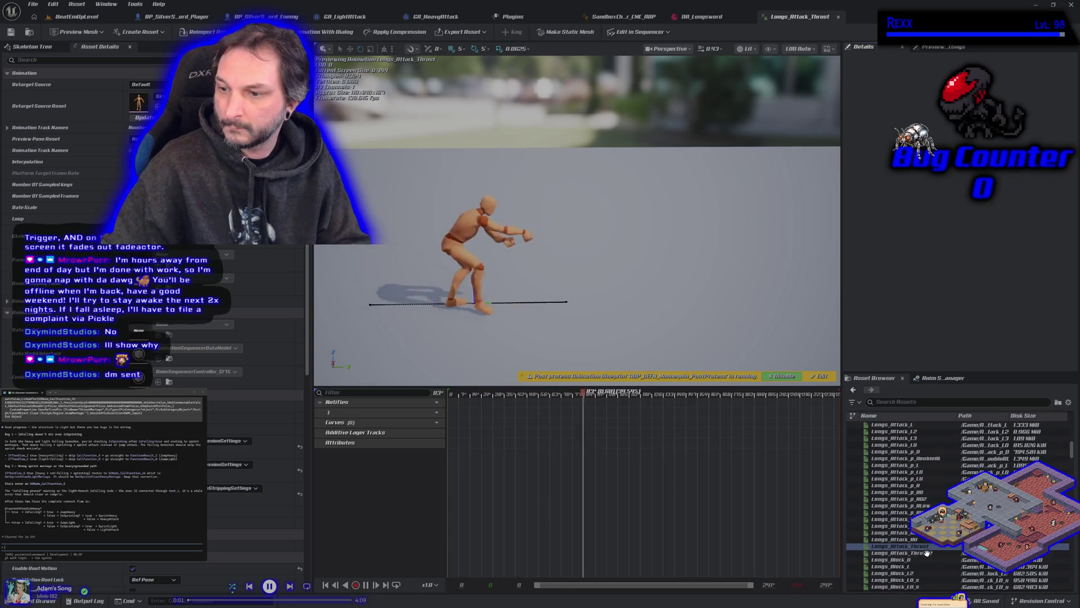
Create montage AM_Longrd_Att_Sprint_Heavy from the Longs_Attack_Thrust2 animation.
{"action": "left_click", "coordinate": [927, 552]}
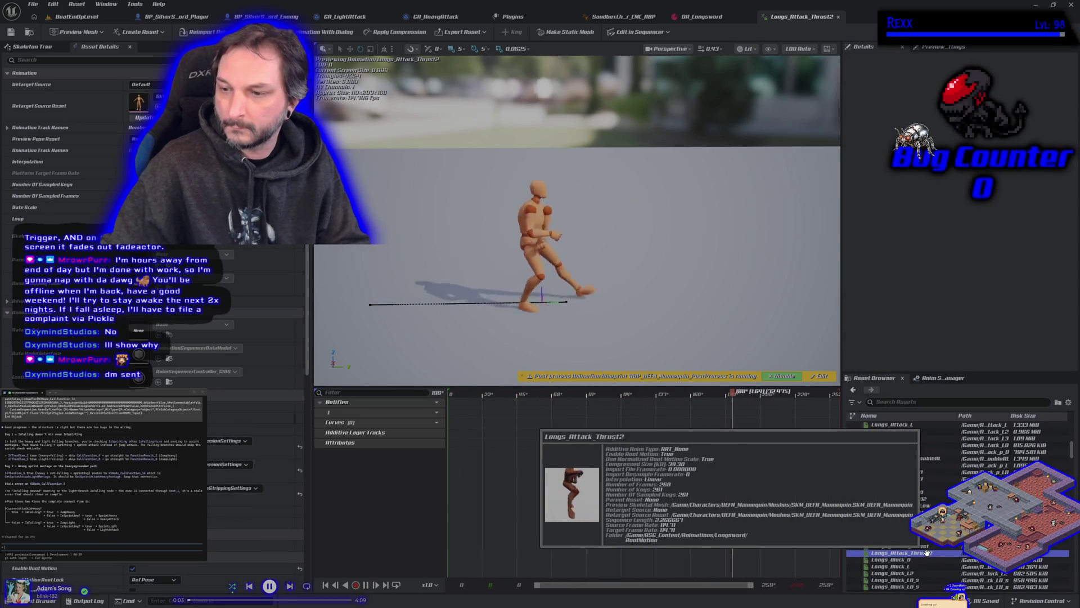
{"action": "key", "text": "ctrl+space"}
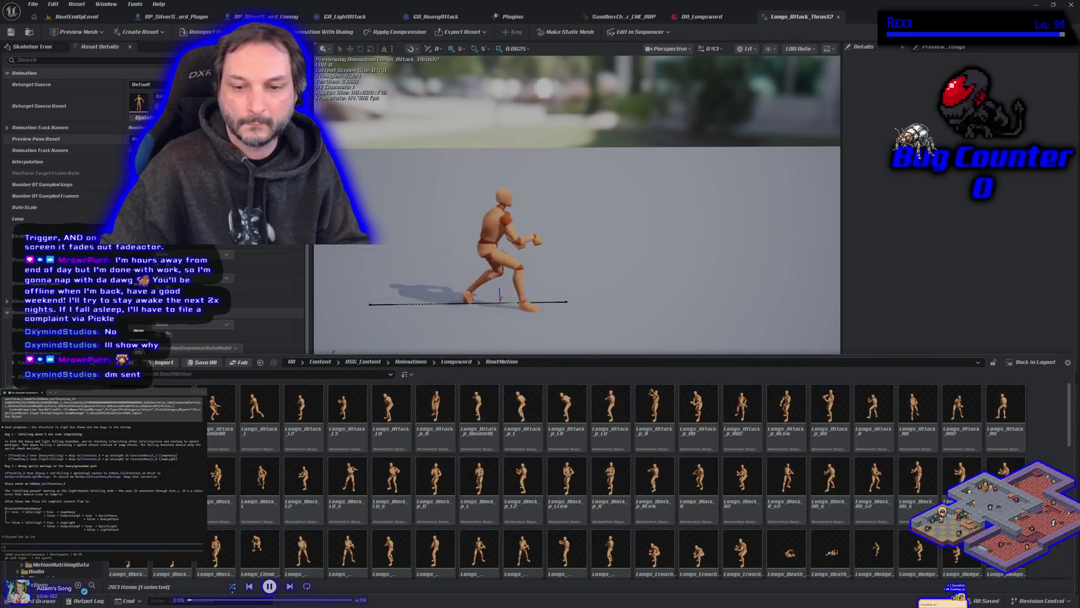
{"action": "right_click", "coordinate": [194, 416]}
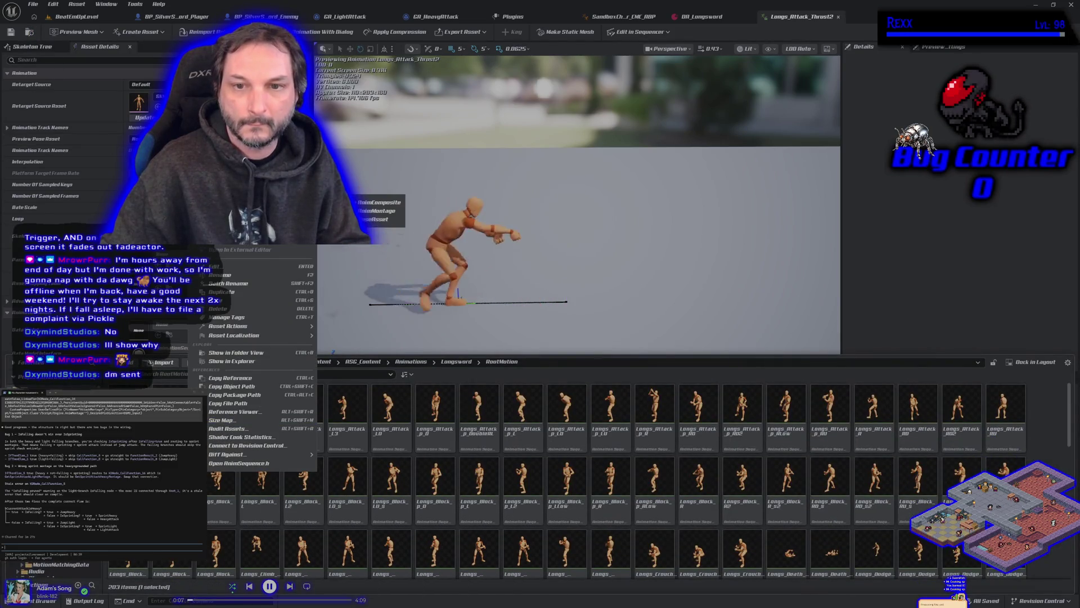
{"action": "left_click", "coordinate": [377, 211]}
{"action": "type", "text": "AM_Long"}
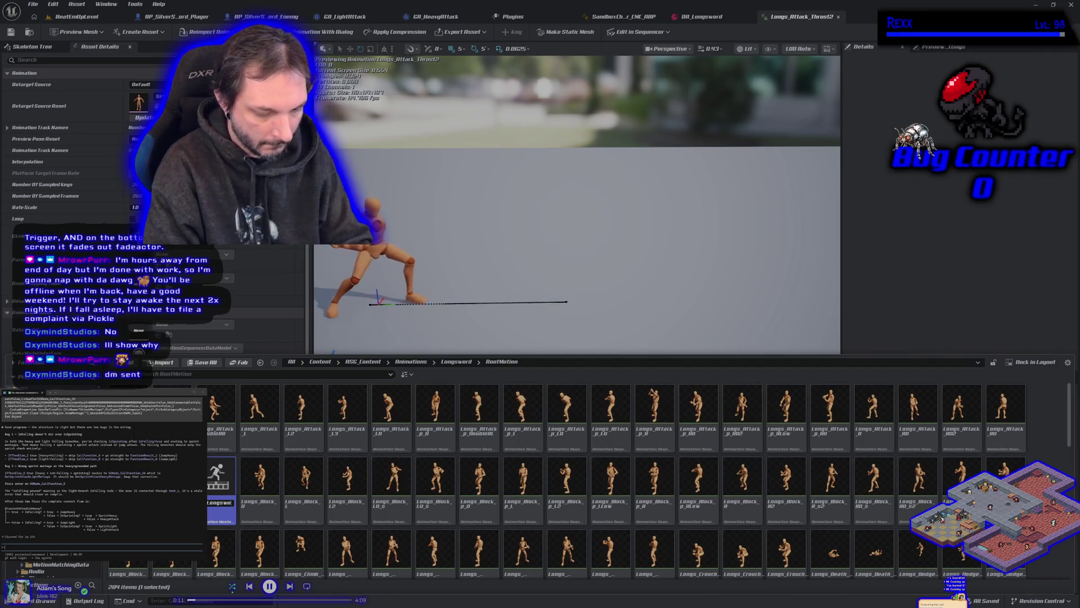
{"action": "type", "text": "rd_Attack"}
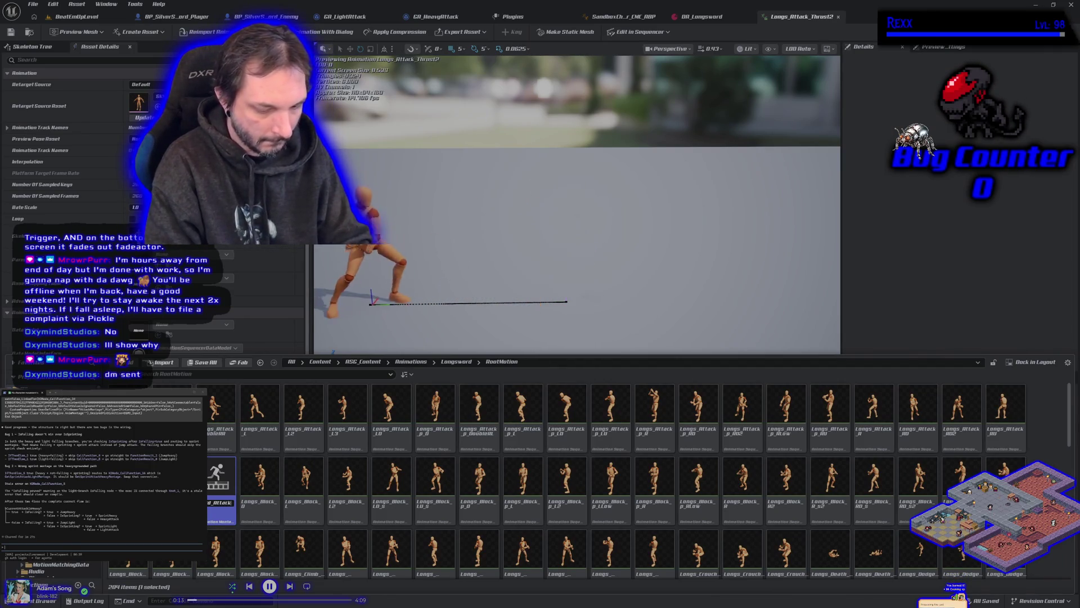
{"action": "type", "text": "_"}
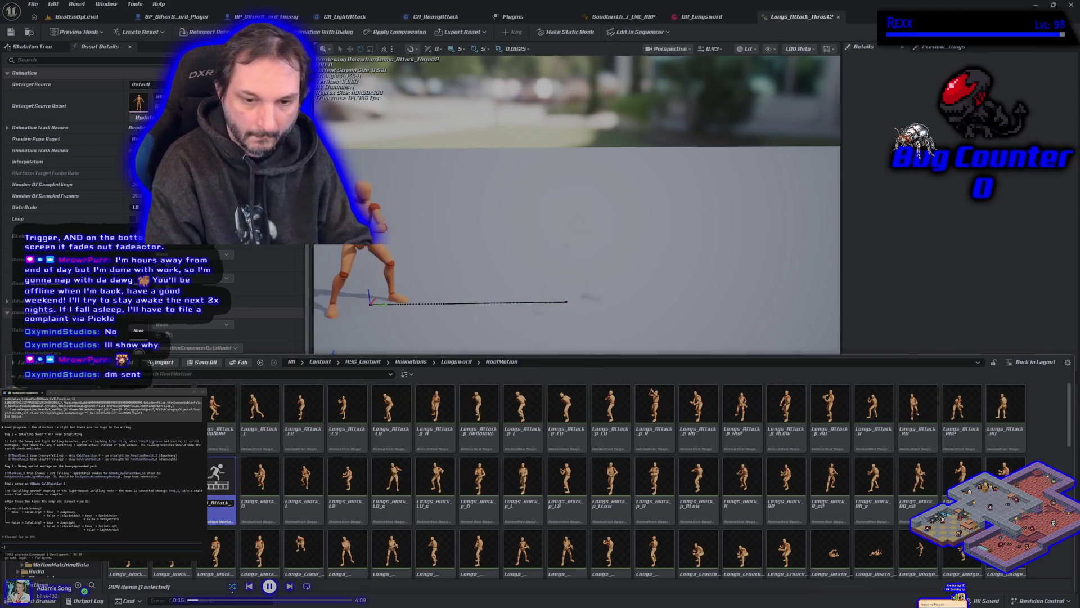
{"action": "type", "text": "Sprint"}
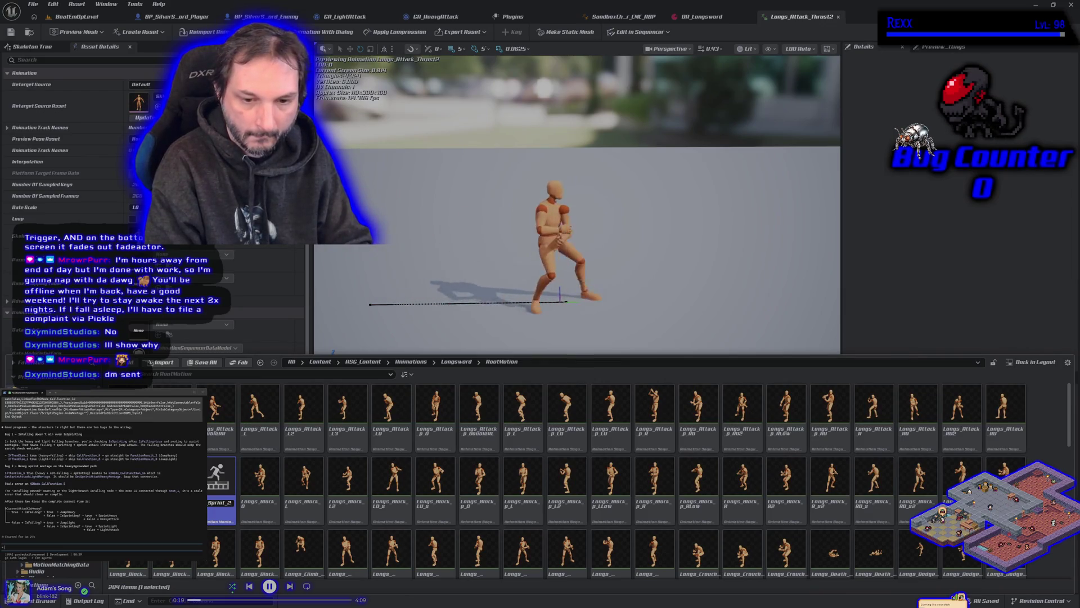
{"action": "type", "text": "_Heavy"}
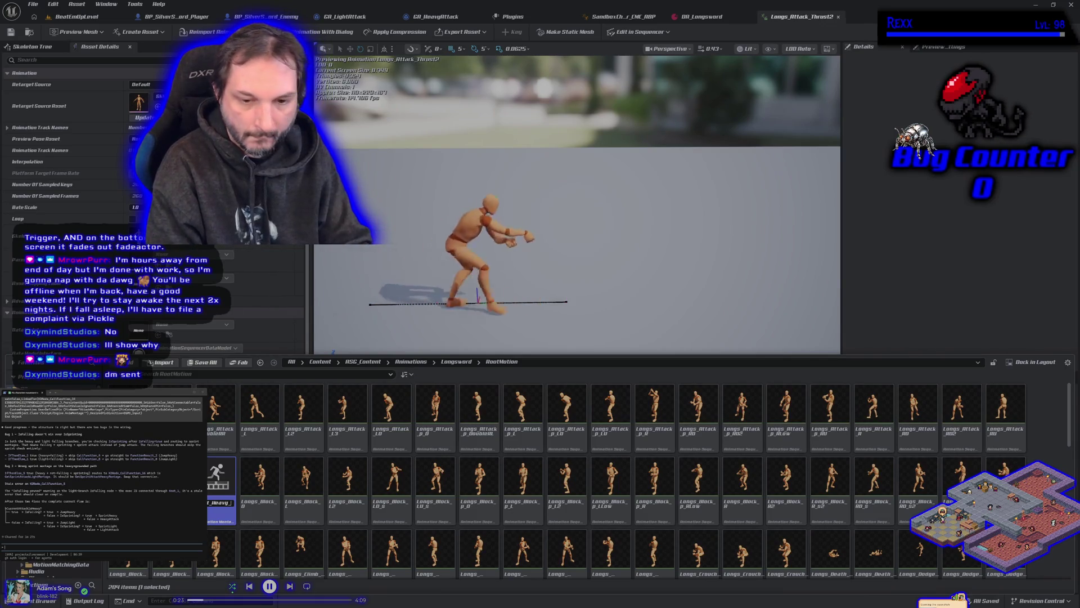
{"action": "key", "text": "Return"}
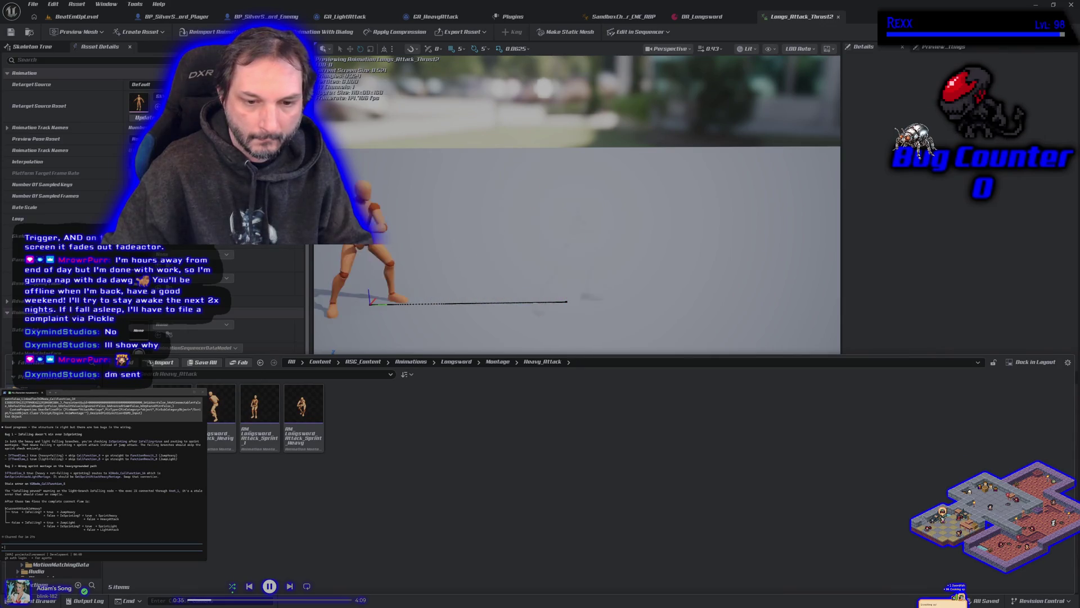
Select the middle sprint montage in Heavy_Attack and begin renaming it.
{"action": "left_click", "coordinate": [259, 408]}
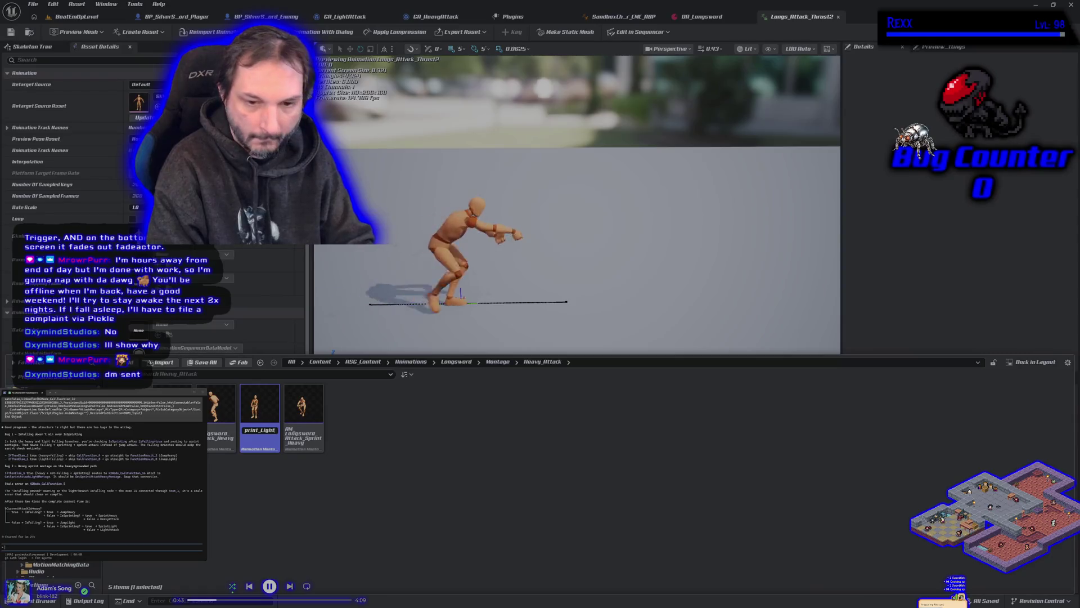
{"action": "key", "text": "F2"}
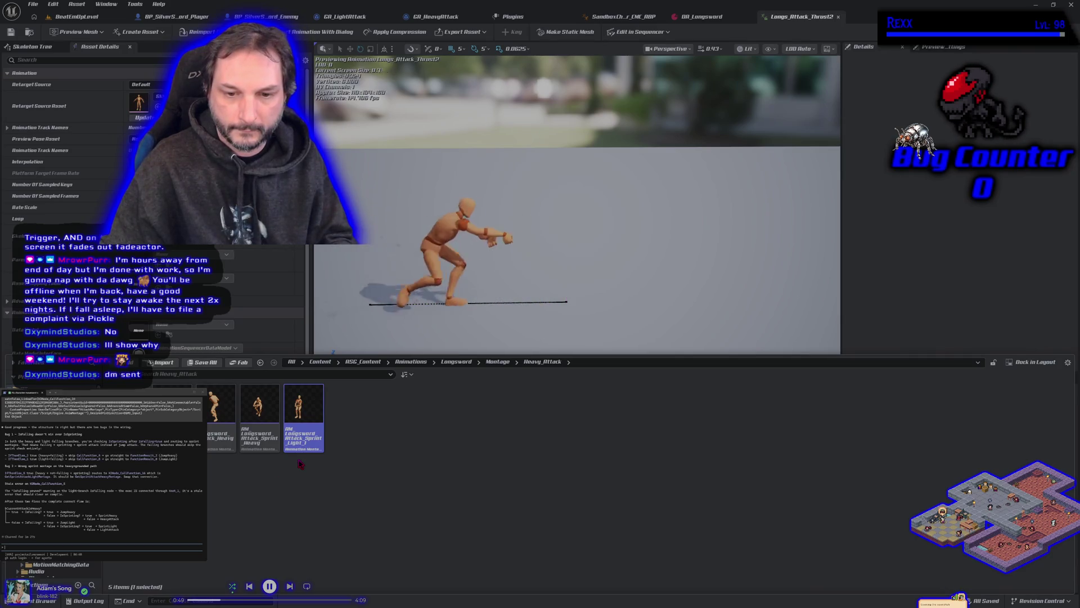
Open Sprint_Light and AM_Longsword_Attack_Heavy_1, checking Heavy_1's OpenComboWindow and CloseComboWindow notifies.
{"action": "left_click", "coordinate": [303, 441]}
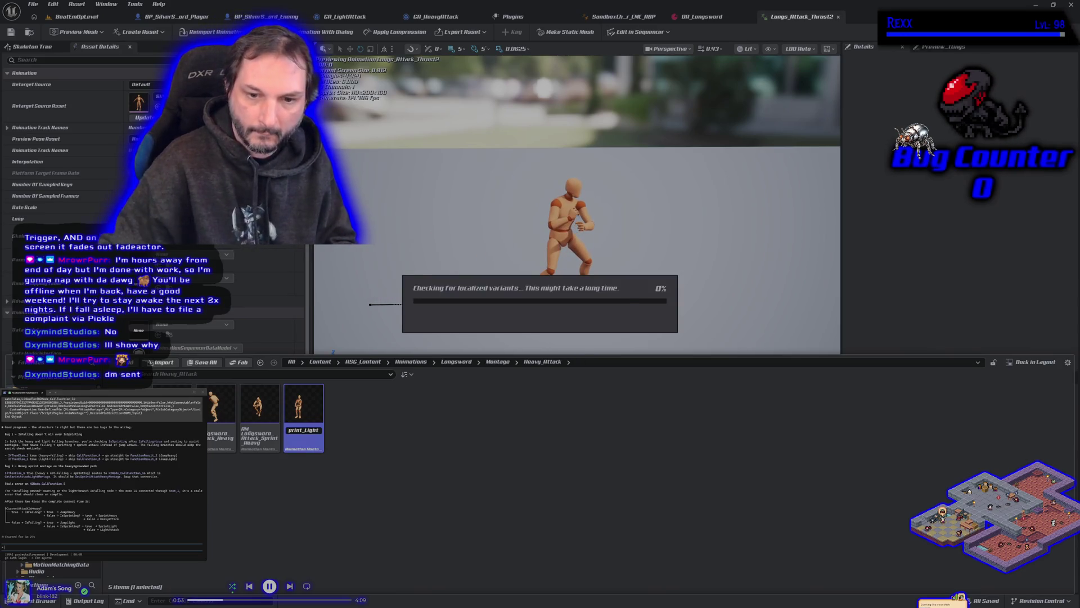
{"action": "double_click", "coordinate": [292, 444]}
{"action": "double_click", "coordinate": [172, 405]}
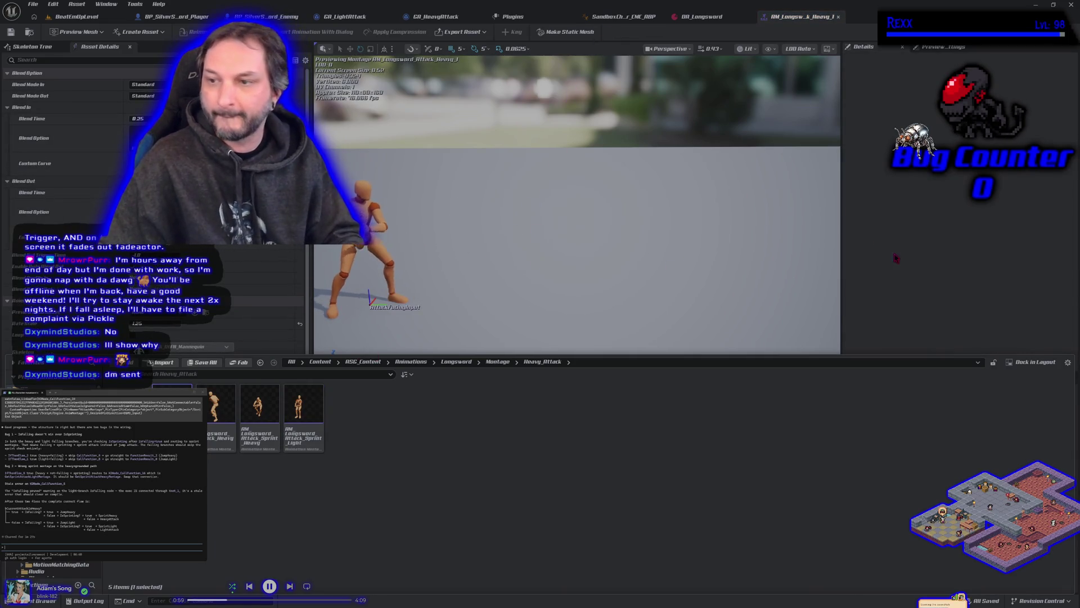
{"action": "left_click", "coordinate": [551, 464]}
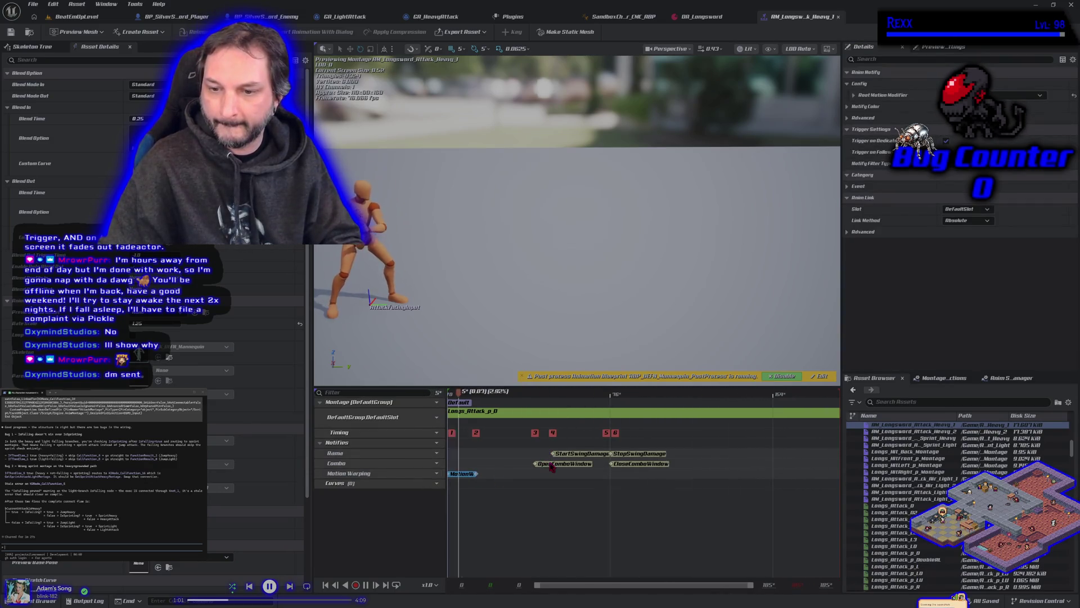
{"action": "left_click", "coordinate": [641, 465]}
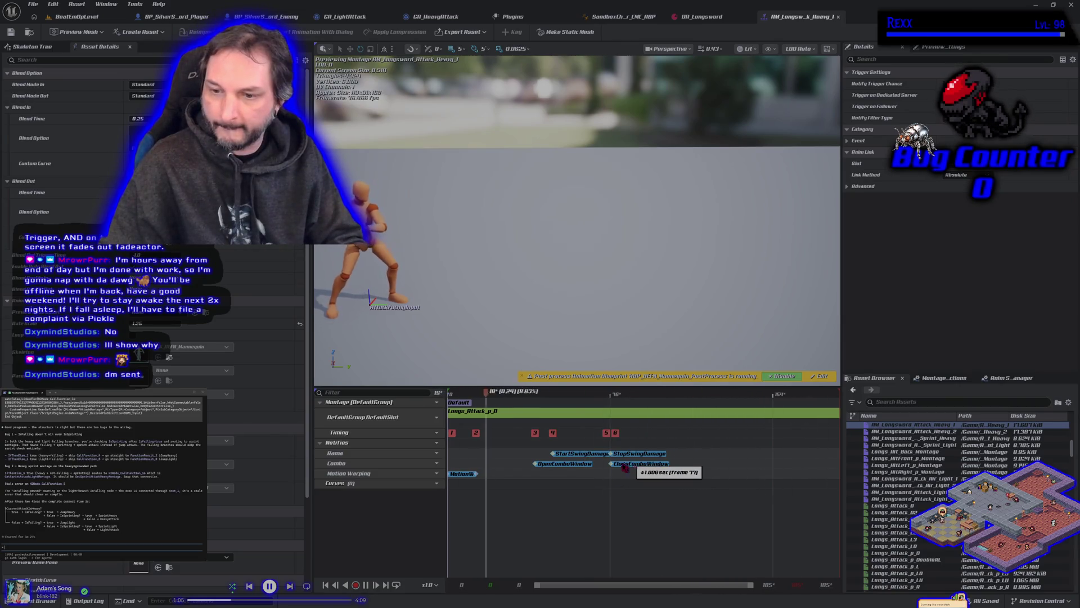
{"action": "key", "text": "ctrl+space"}
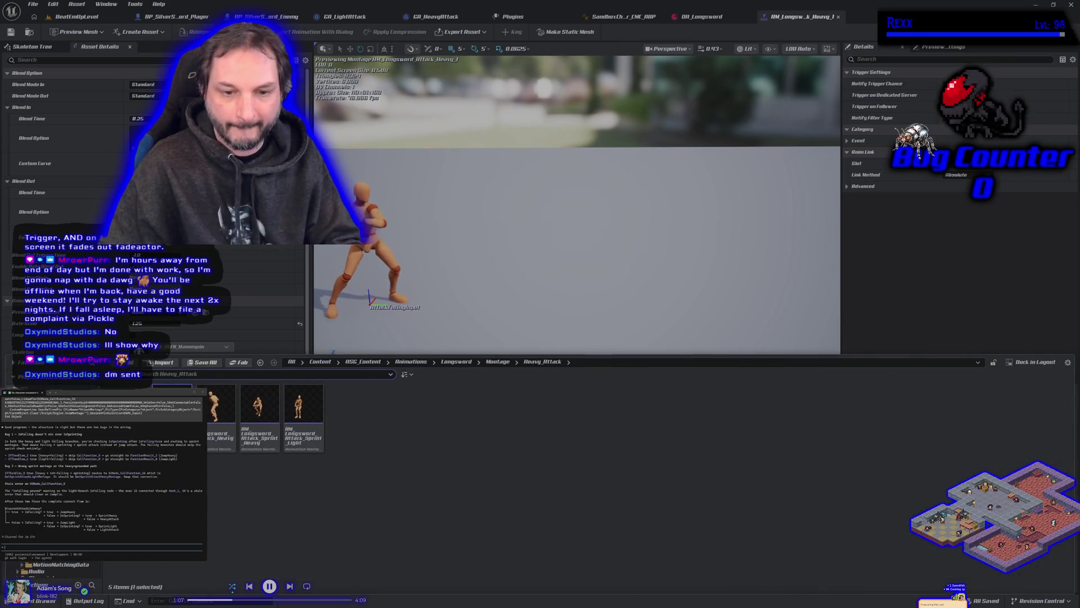
Move the Sprint_Heavy montage's MotionWarp notify to frame 0 and save it.
{"action": "double_click", "coordinate": [259, 405]}
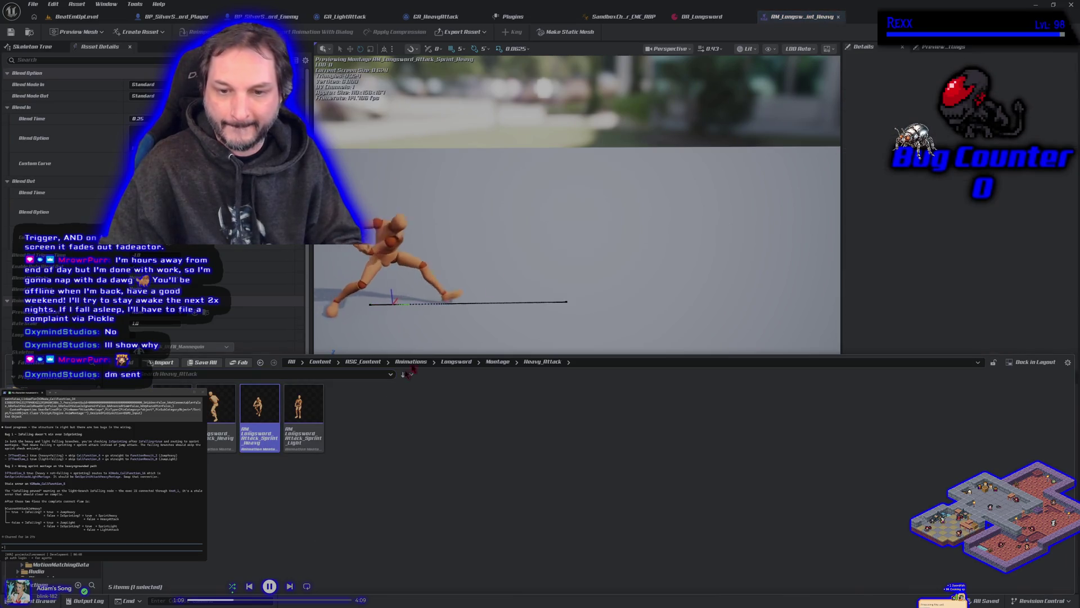
{"action": "left_click", "coordinate": [894, 240]}
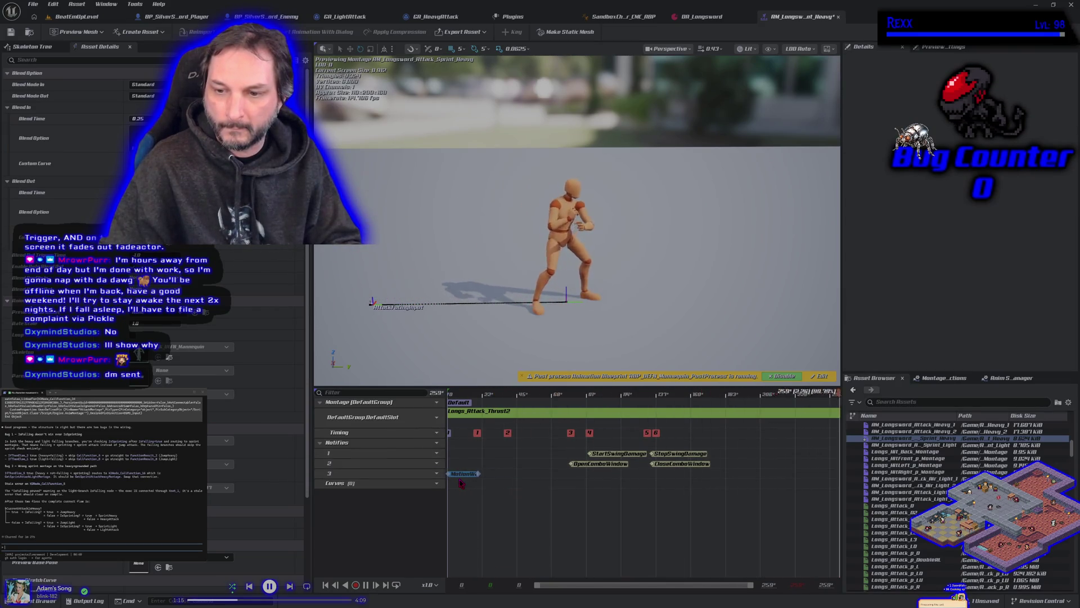
{"action": "left_click_drag", "start_coordinate": [495, 477], "coordinate": [460, 482]}
{"action": "left_click", "coordinate": [461, 475]}
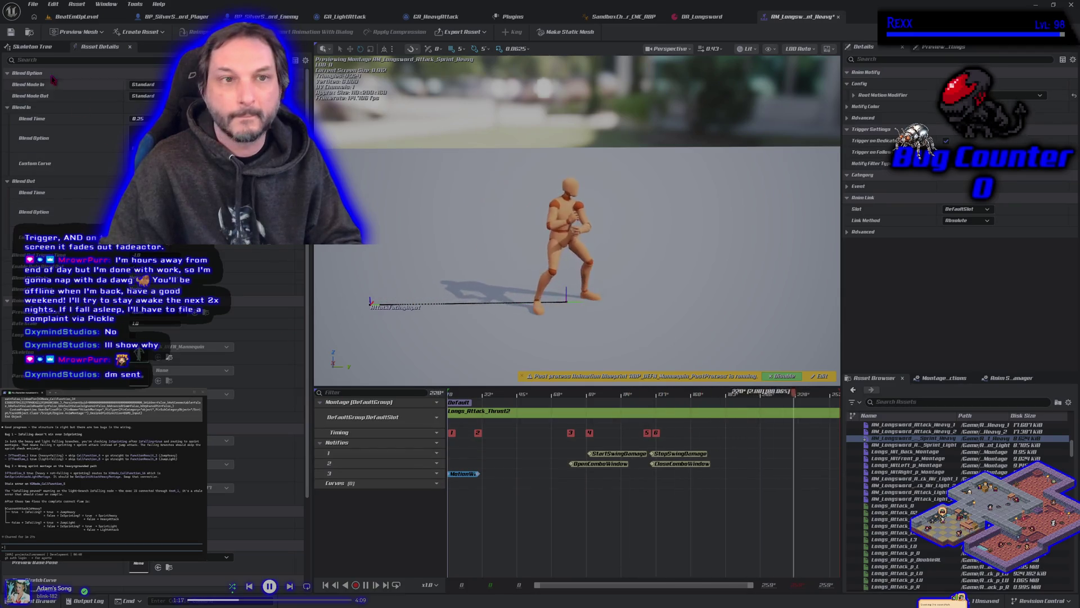
{"action": "left_click", "coordinate": [10, 32]}
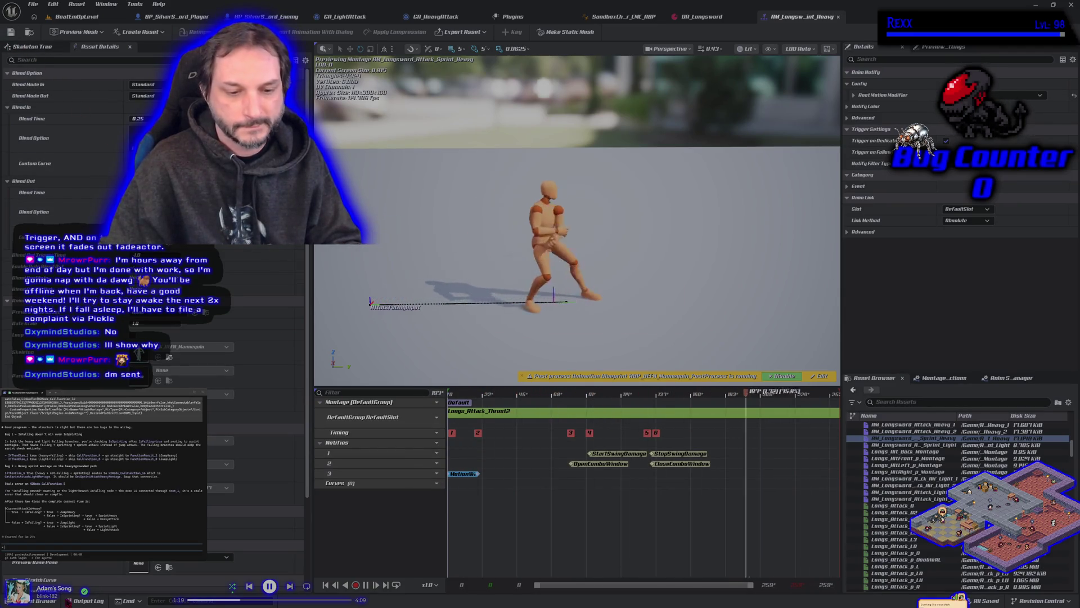
Shift the Sprint_Light montage's MotionWarp notify to its start and save.
{"action": "left_click", "coordinate": [45, 600]}
{"action": "double_click", "coordinate": [304, 433]}
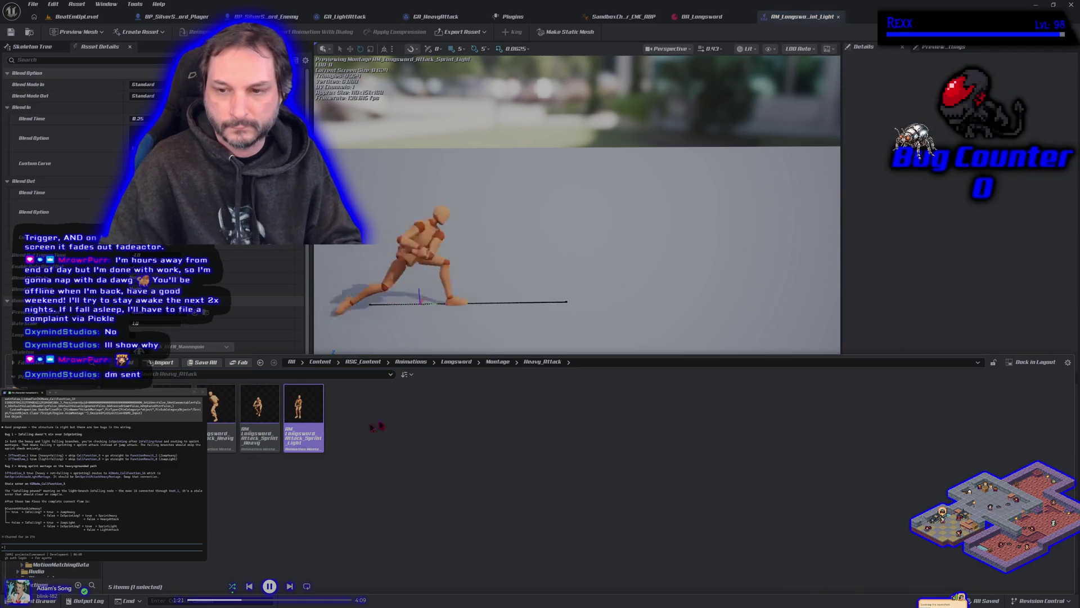
{"action": "left_click", "coordinate": [904, 308]}
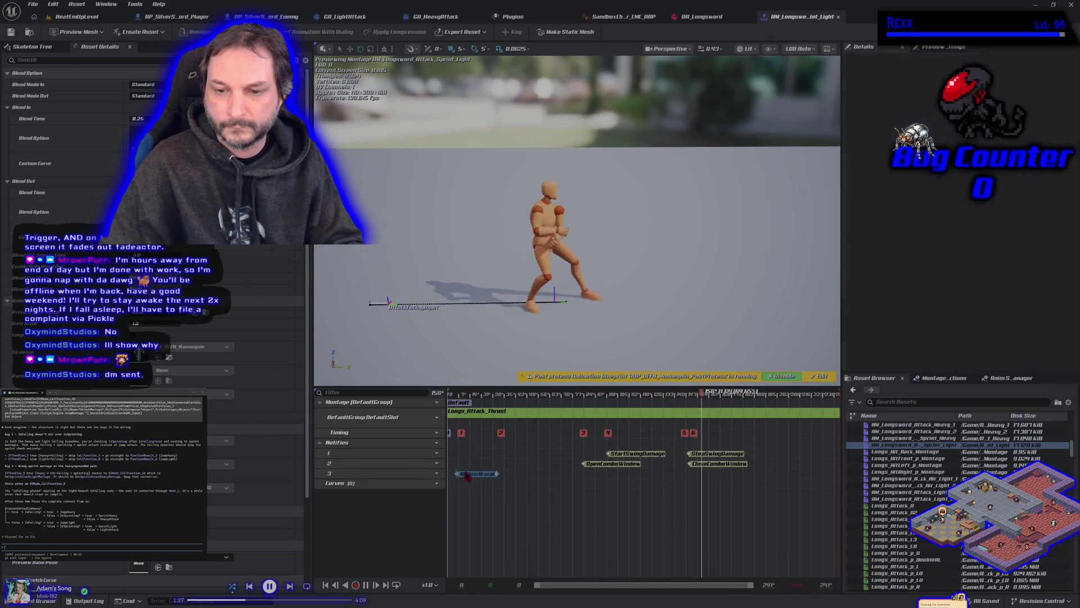
{"action": "left_click_drag", "start_coordinate": [463, 477], "coordinate": [452, 479]}
{"action": "key", "text": "ctrl+s"}
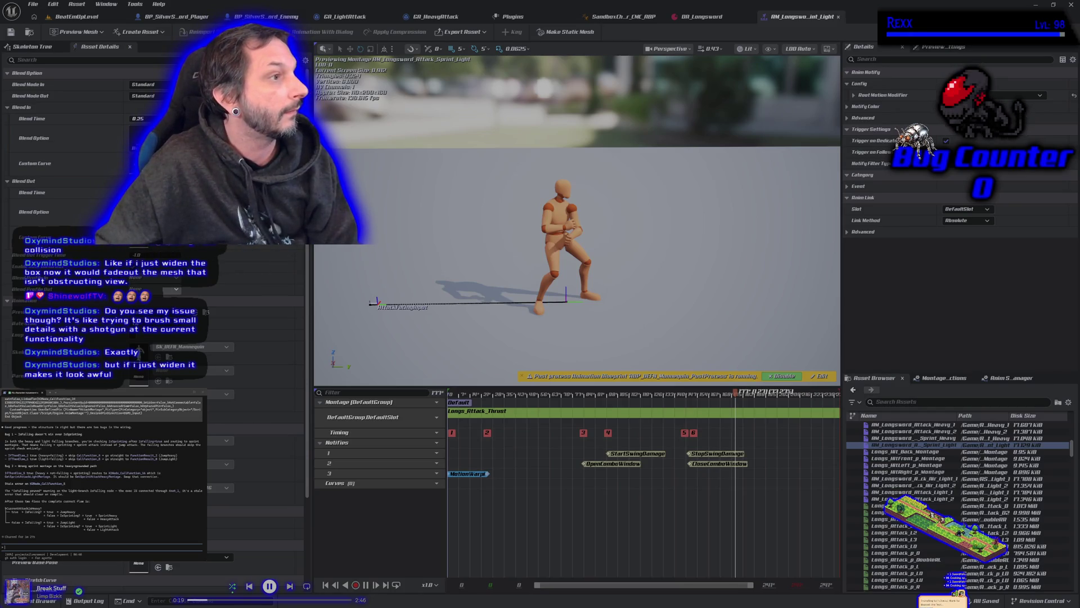
Switch to the browser showing the Fadeout.jpg Discord attachment.
{"action": "key", "text": "alt+Tab"}
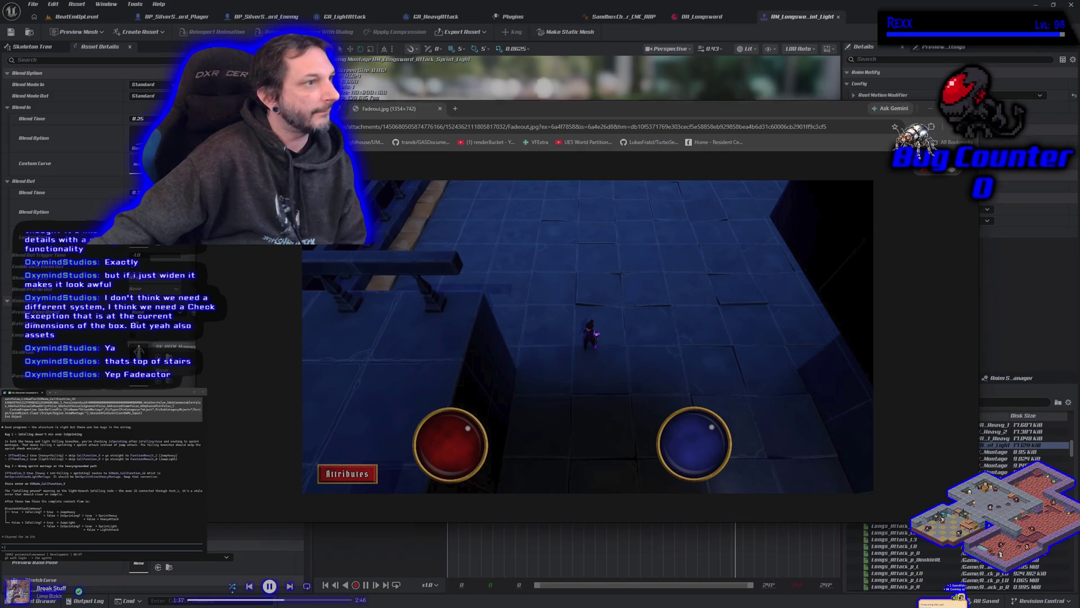
Resize and reposition the swash.jpg and Fadeout.jpg browser windows to sit side by side.
{"action": "left_click", "coordinate": [540, 109]}
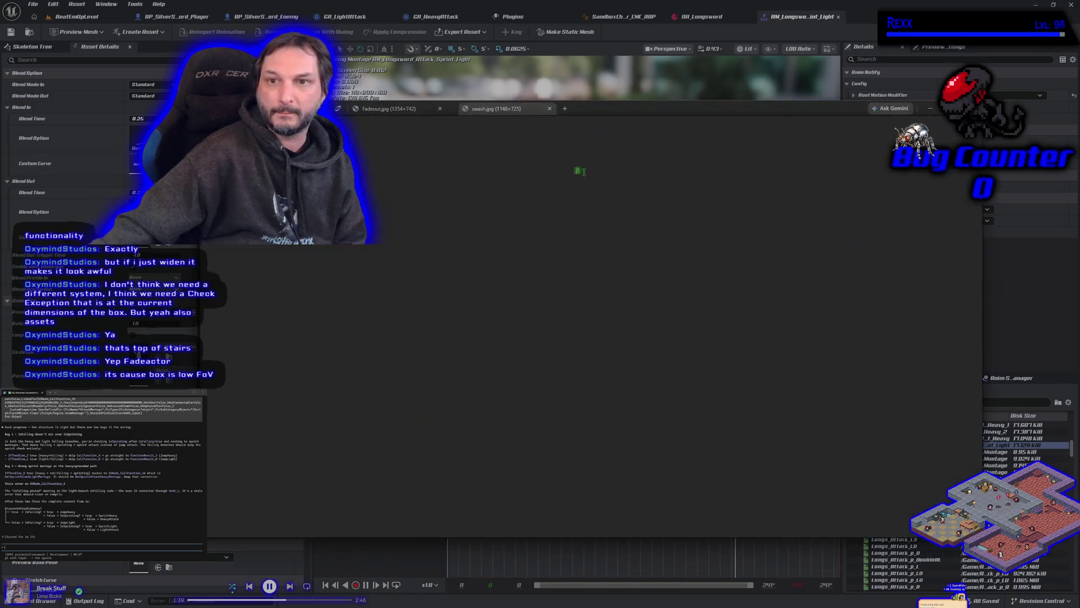
{"action": "left_click_drag", "start_coordinate": [650, 113], "coordinate": [464, 103]}
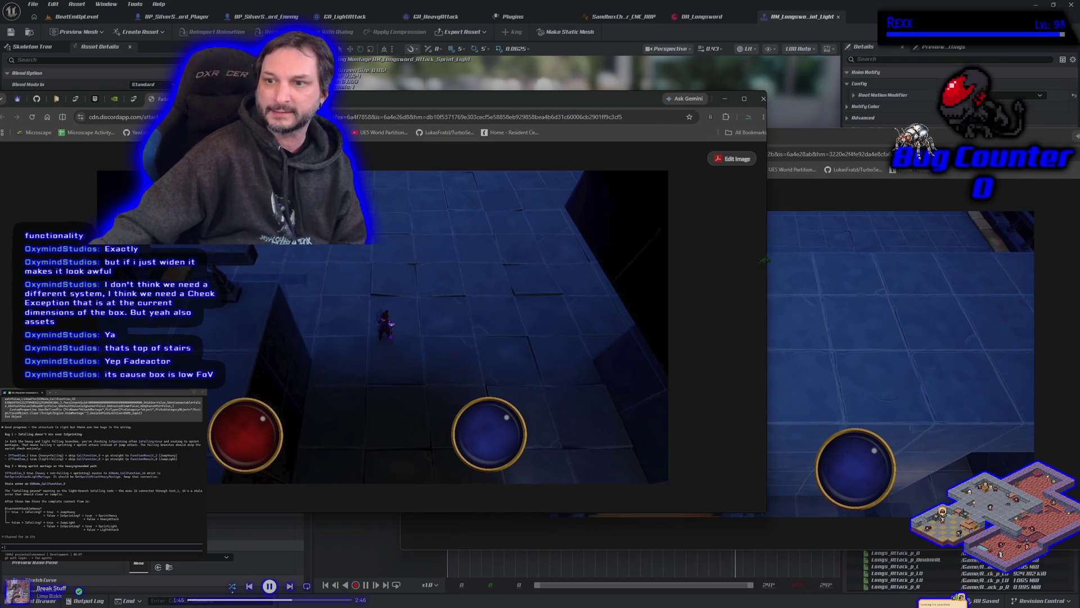
{"action": "left_click_drag", "start_coordinate": [777, 260], "coordinate": [488, 259]}
{"action": "left_click_drag", "start_coordinate": [487, 129], "coordinate": [323, 82]}
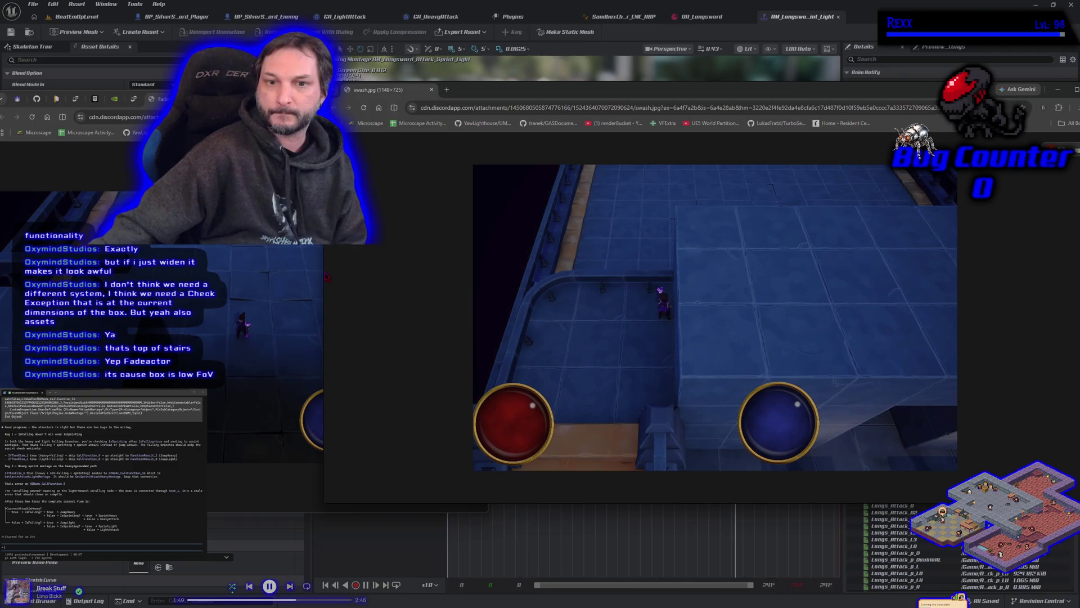
{"action": "left_click_drag", "start_coordinate": [321, 271], "coordinate": [548, 271]}
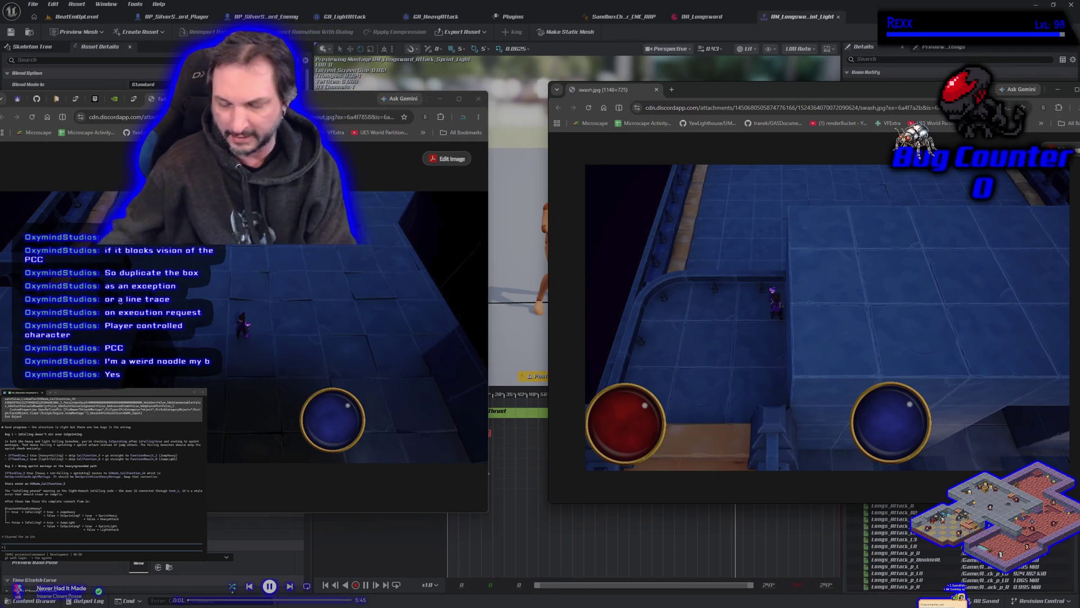
Zoom in on the left Fadeout.jpg screenshot and shift its window slightly right.
{"action": "key", "text": "ctrl+plus"}
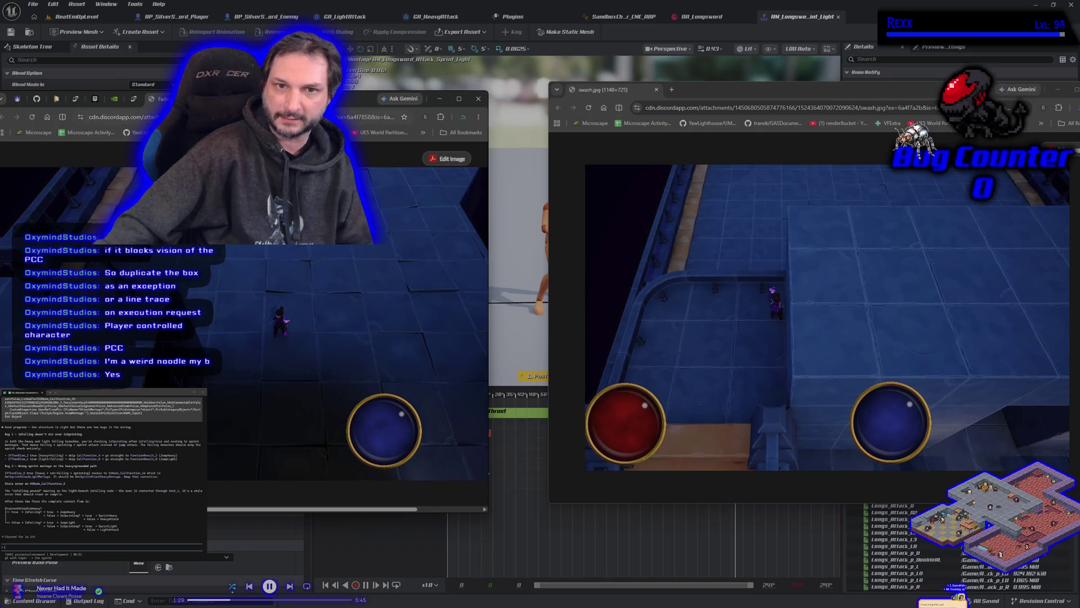
{"action": "left_click_drag", "start_coordinate": [309, 101], "coordinate": [367, 94]}
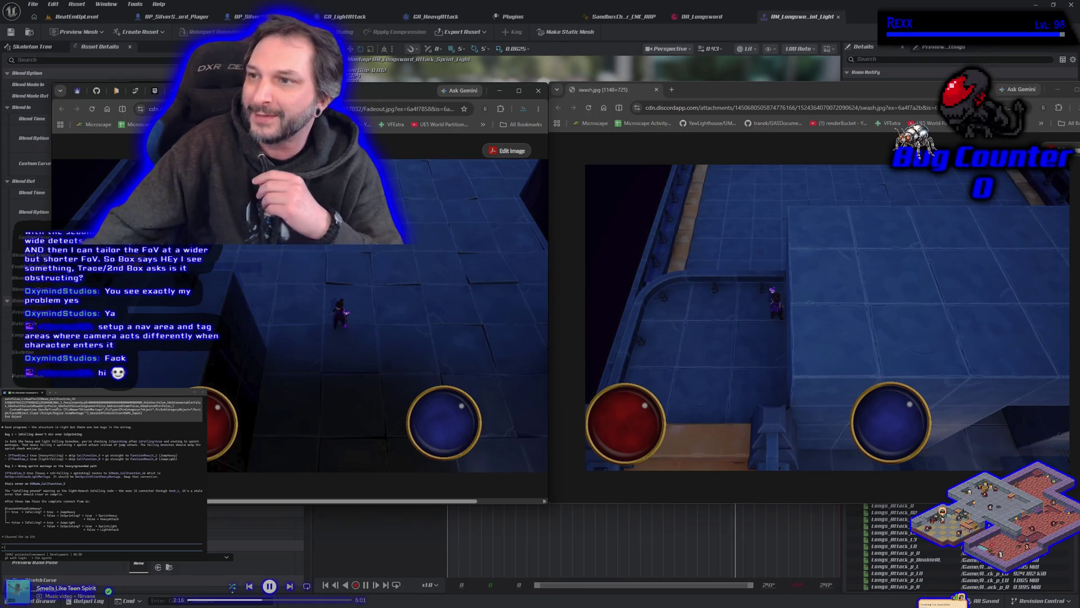
Place the swash.jpg screenshot window beside Fadeout.jpg to compare them.
{"action": "mouse_move", "coordinate": [783, 89]}
{"action": "left_mouse_down"}
{"action": "mouse_move", "coordinate": [697, 79]}
{"action": "mouse_move", "coordinate": [736, 121]}
{"action": "left_mouse_up"}
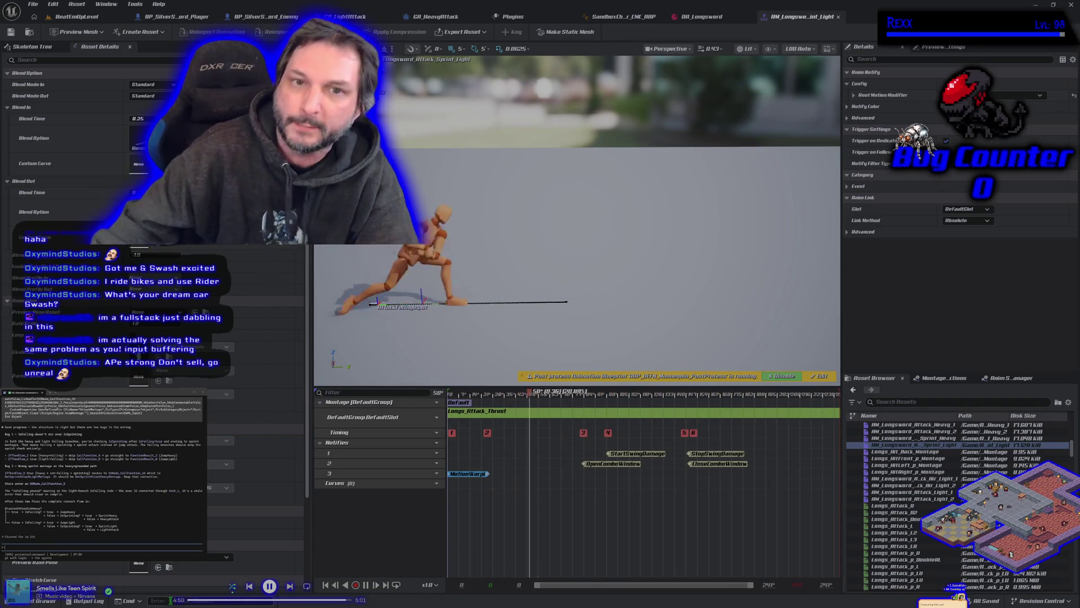
Open BeatEmUpLevel, fly the view over the walled arena, and start Play In Editor.
{"action": "left_click", "coordinate": [77, 16]}
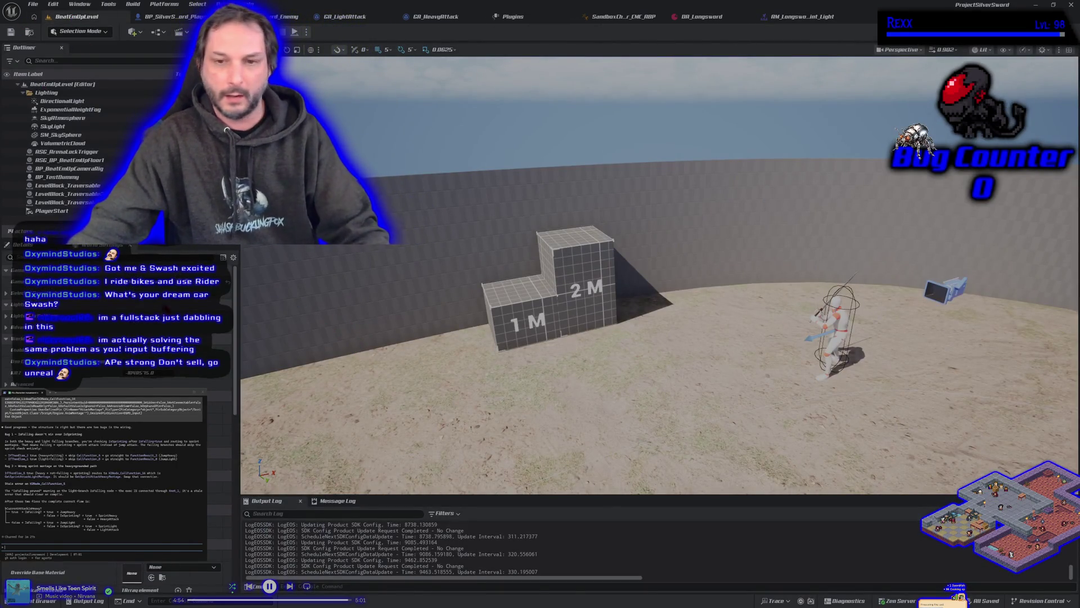
{"action": "left_click_drag", "start_coordinate": [658, 315], "coordinate": [658, 417]}
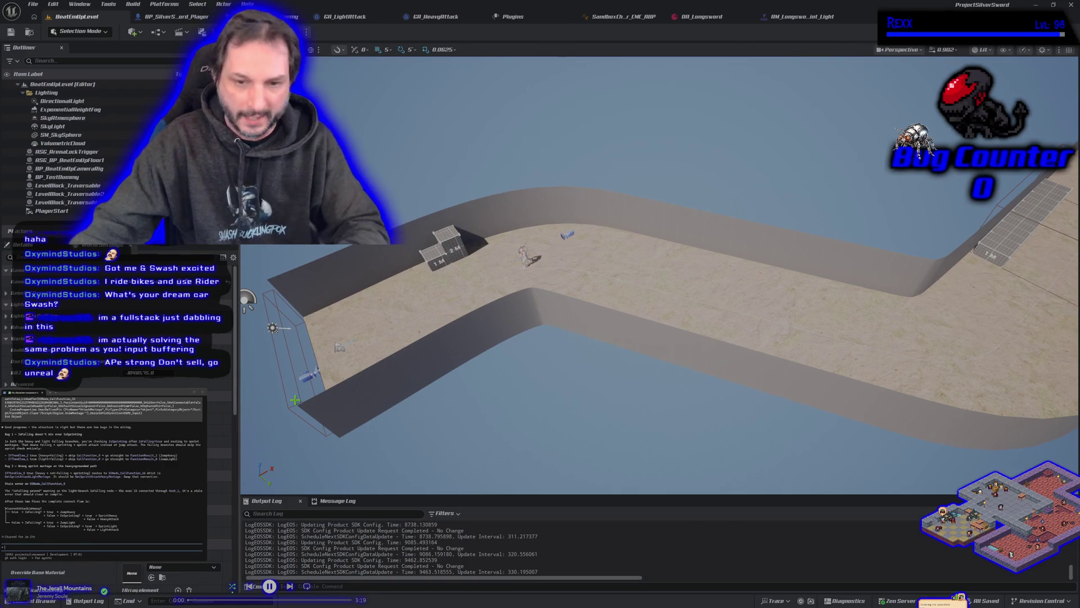
{"action": "left_click_drag", "start_coordinate": [555, 440], "coordinate": [555, 440]}
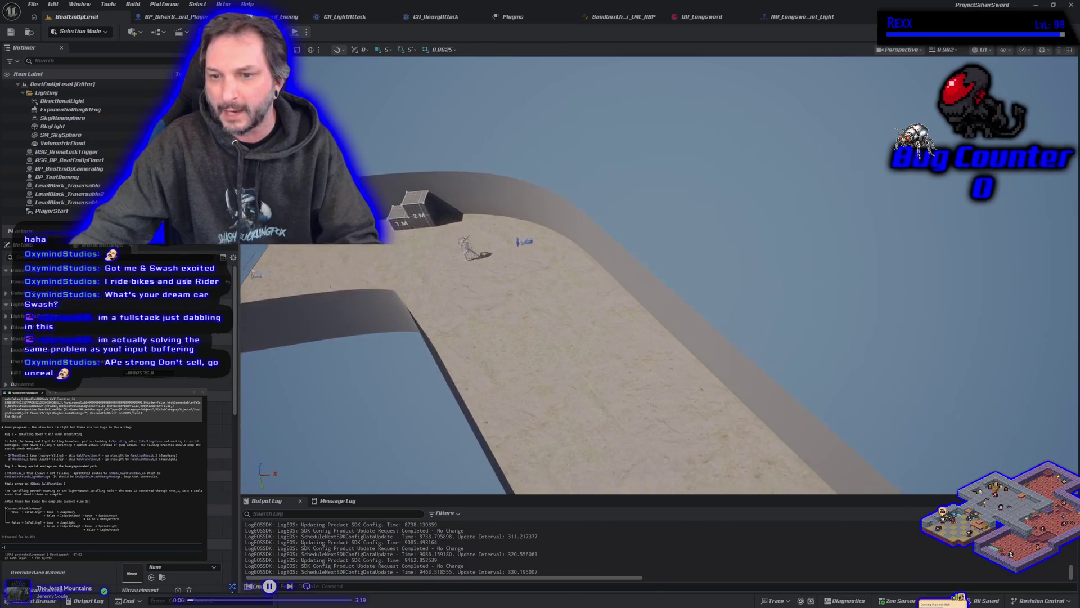
{"action": "left_click_drag", "start_coordinate": [556, 439], "coordinate": [556, 439]}
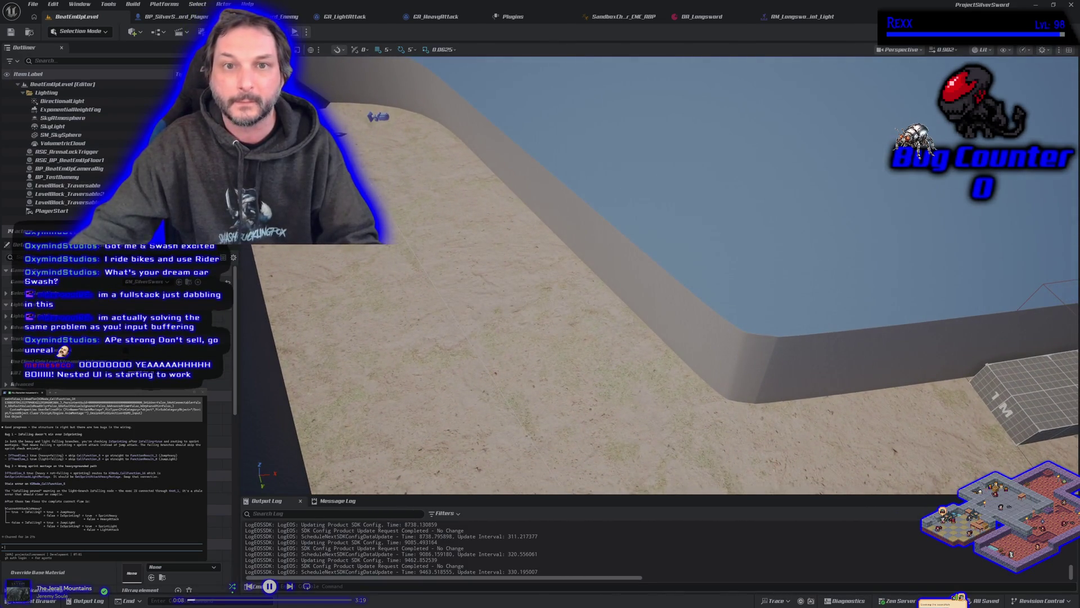
{"action": "key", "text": "alt+p"}
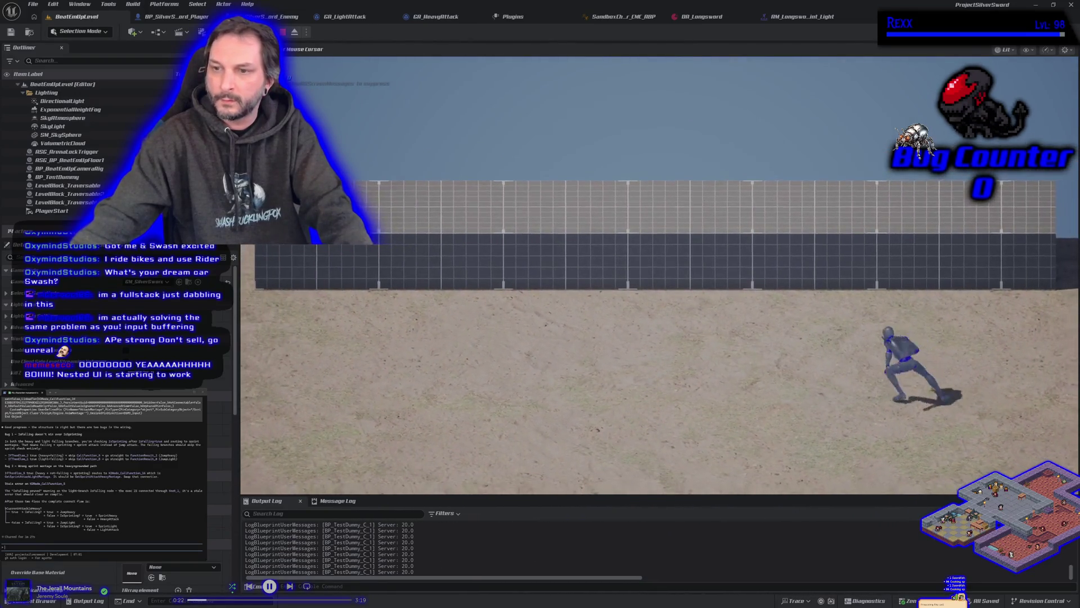
Run the sword character left and right across the arena, then stop the session.
{"action": "key", "text": "a"}
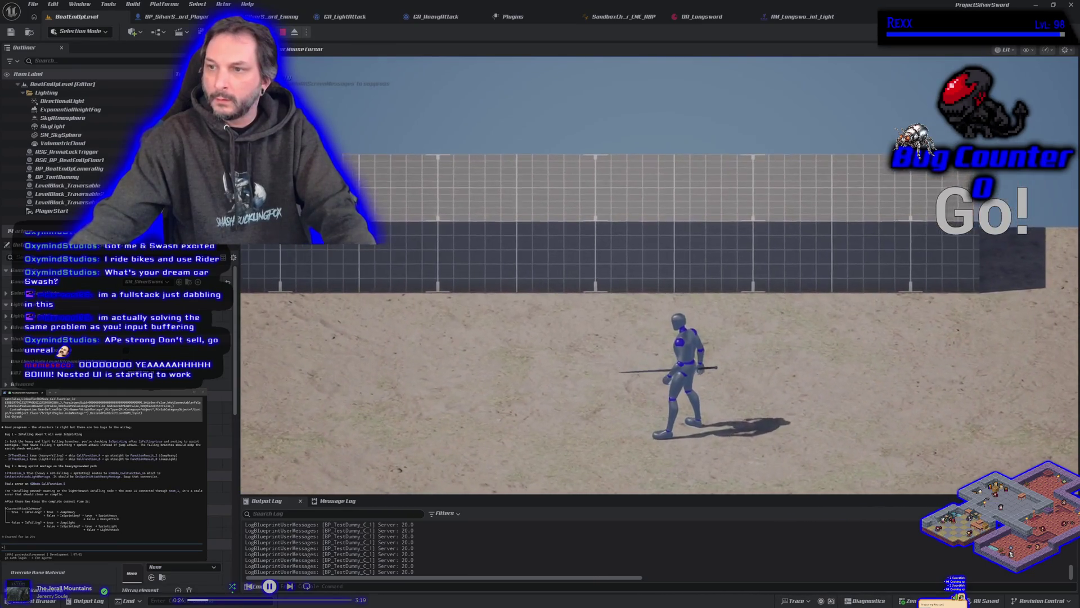
{"action": "key", "text": "d"}
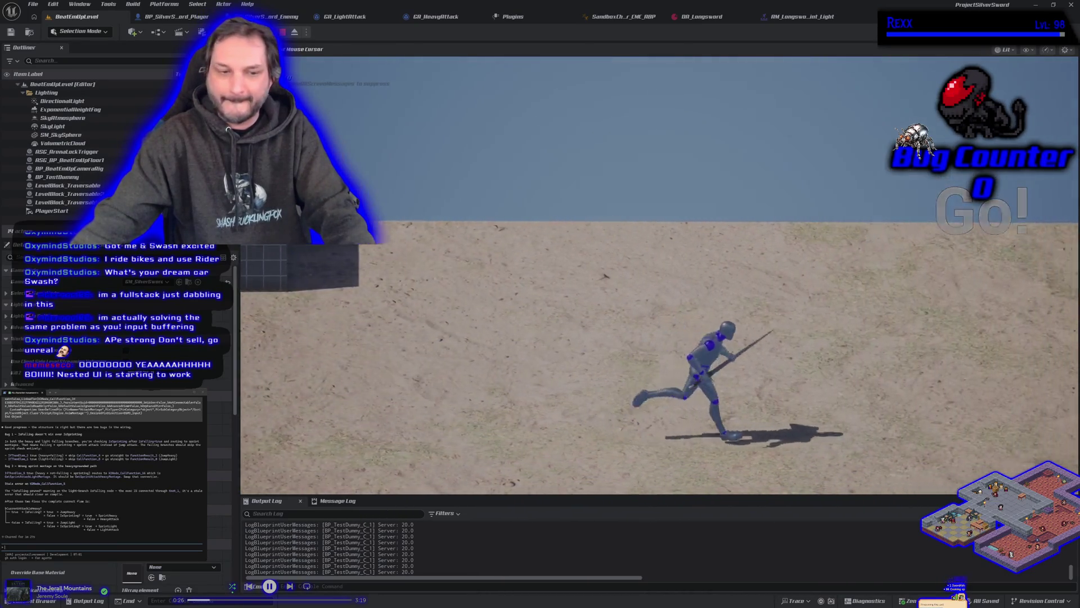
{"action": "key", "text": "a"}
{"action": "key", "text": "Escape"}
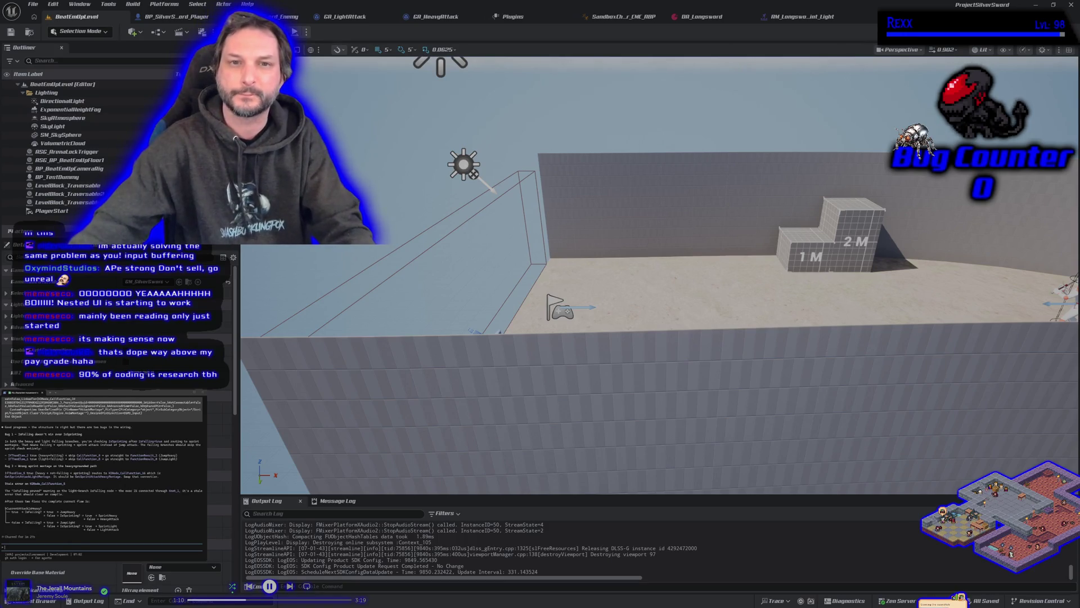
Play the level once more, then return to GA_LightAttack and the sprint light attack montage.
{"action": "key", "text": "alt+p"}
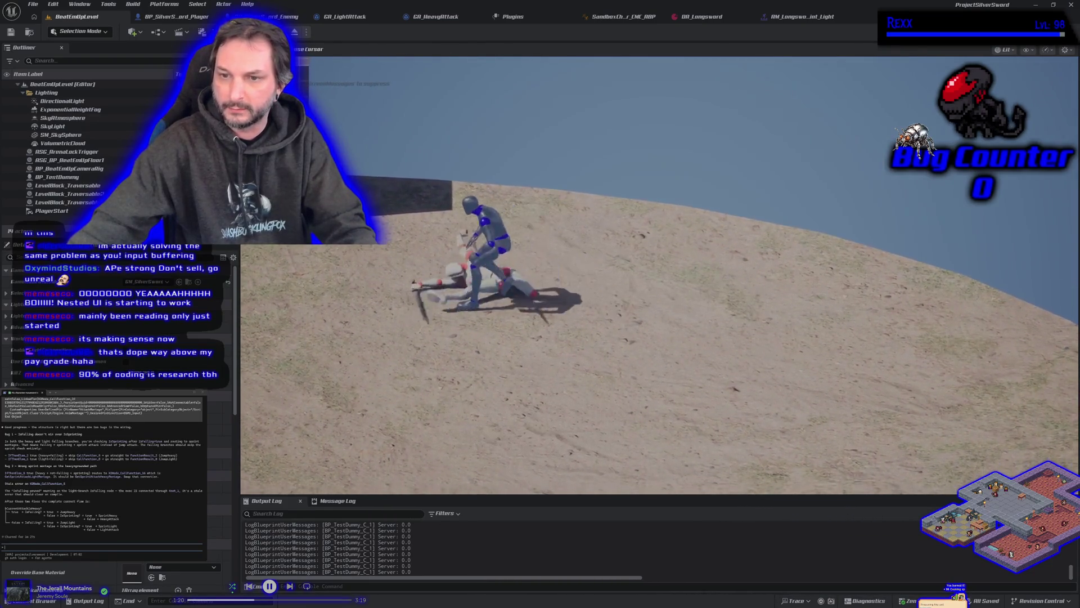
{"action": "key", "text": "Escape"}
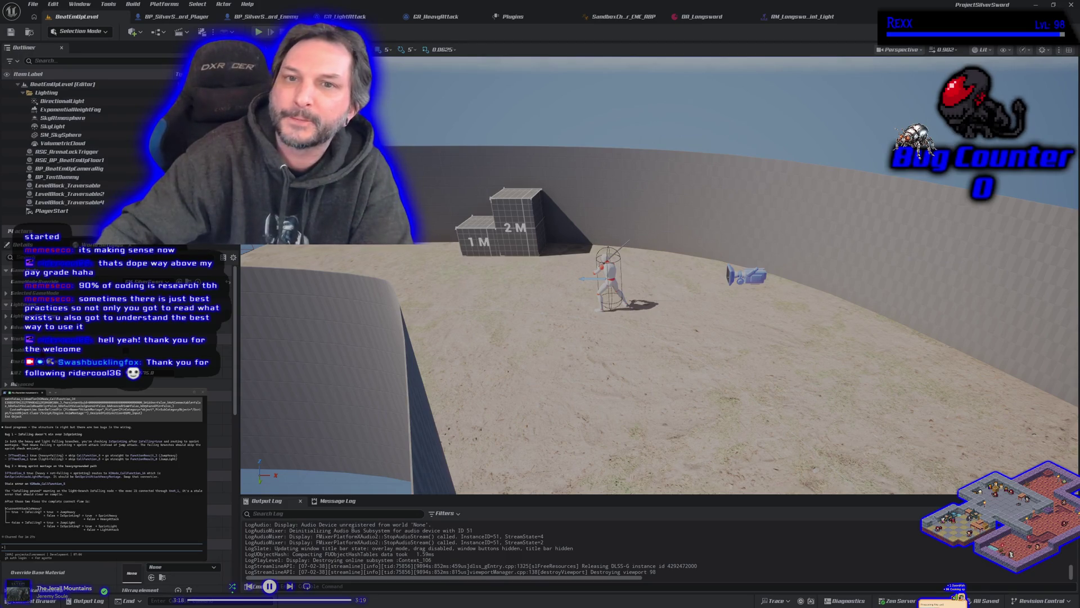
{"action": "left_click", "coordinate": [364, 17]}
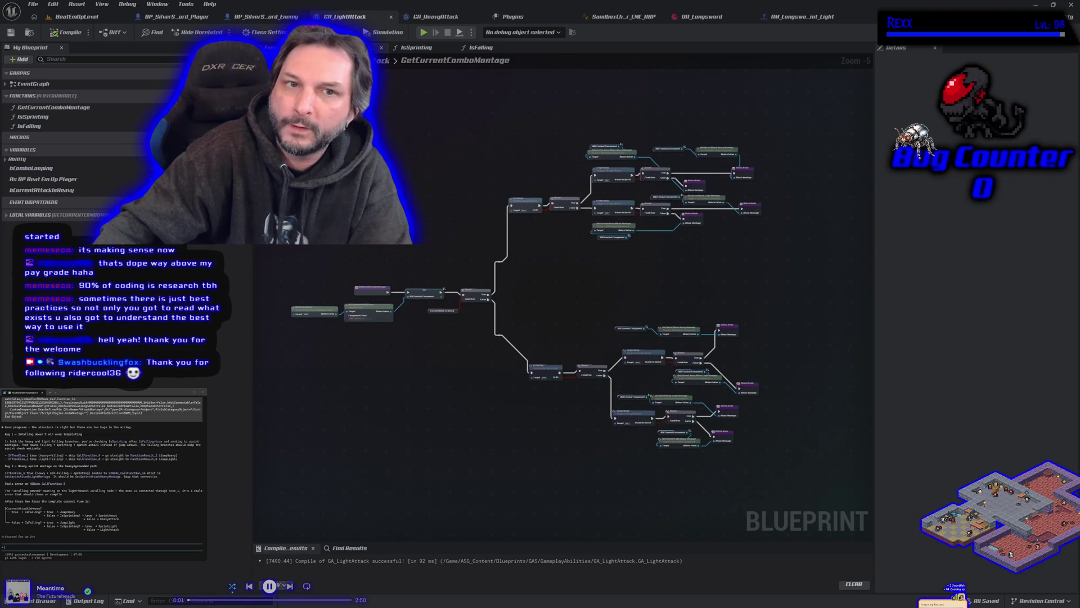
{"action": "left_click", "coordinate": [799, 16]}
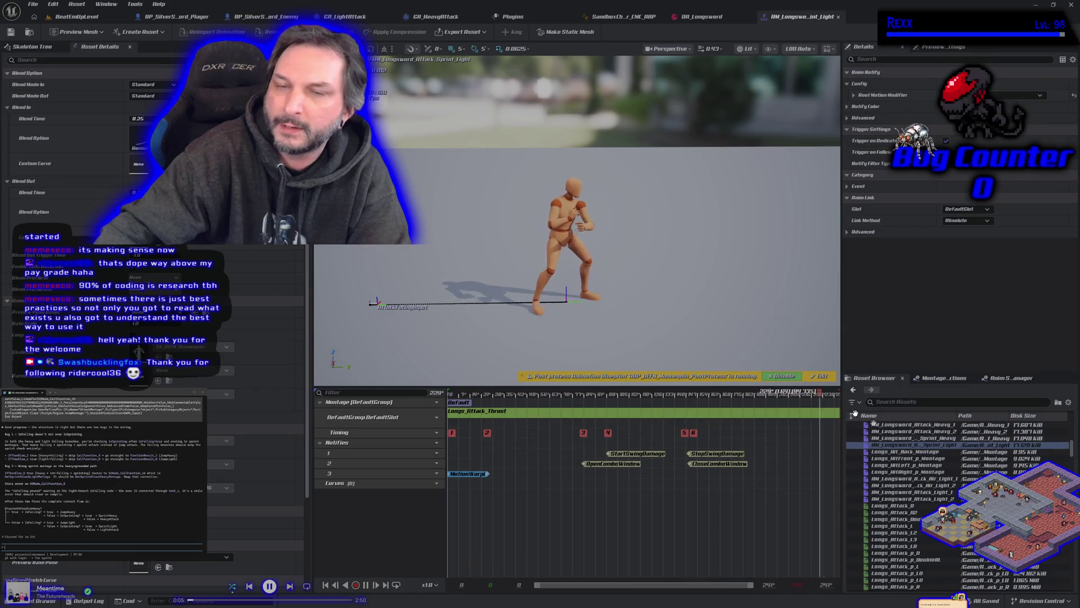
Tick Has Sprint Attacks in DA_Longsword and bring up the Content Drawer.
{"action": "left_click", "coordinate": [700, 17]}
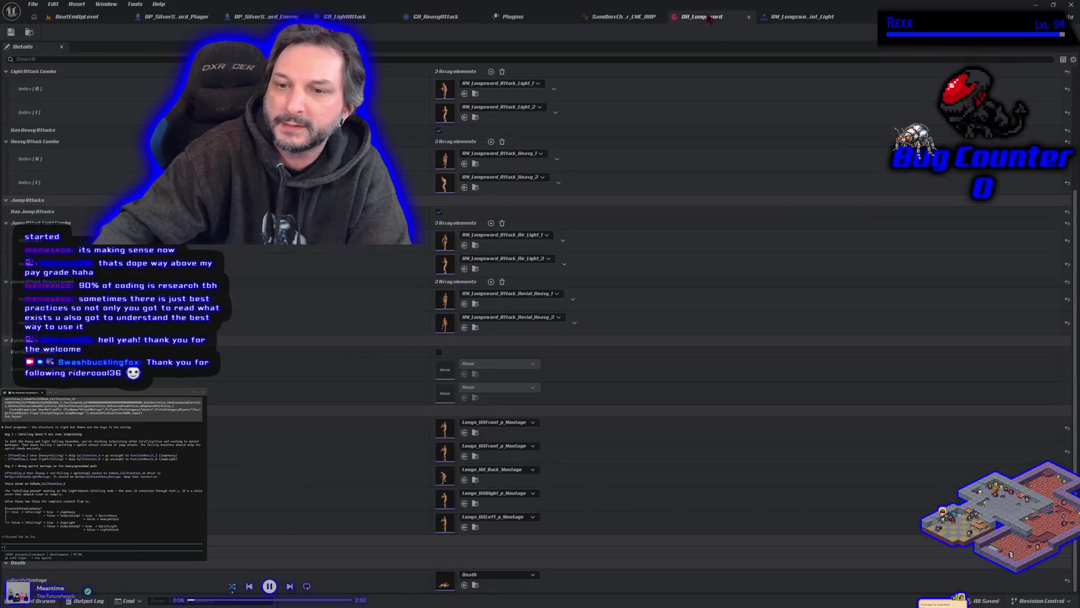
{"action": "left_click", "coordinate": [439, 352]}
{"action": "left_click", "coordinate": [43, 600]}
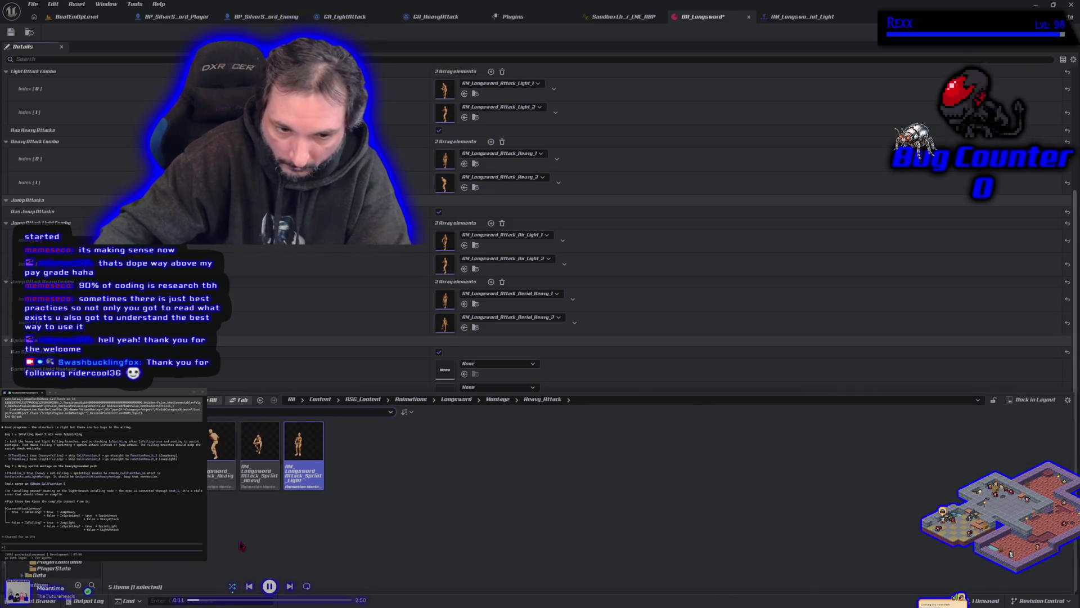
Move Sprint_Heavy into a new Sprint folder and assign it as DA_Longsword's heavy sprint attack.
{"action": "right_click", "coordinate": [377, 476]}
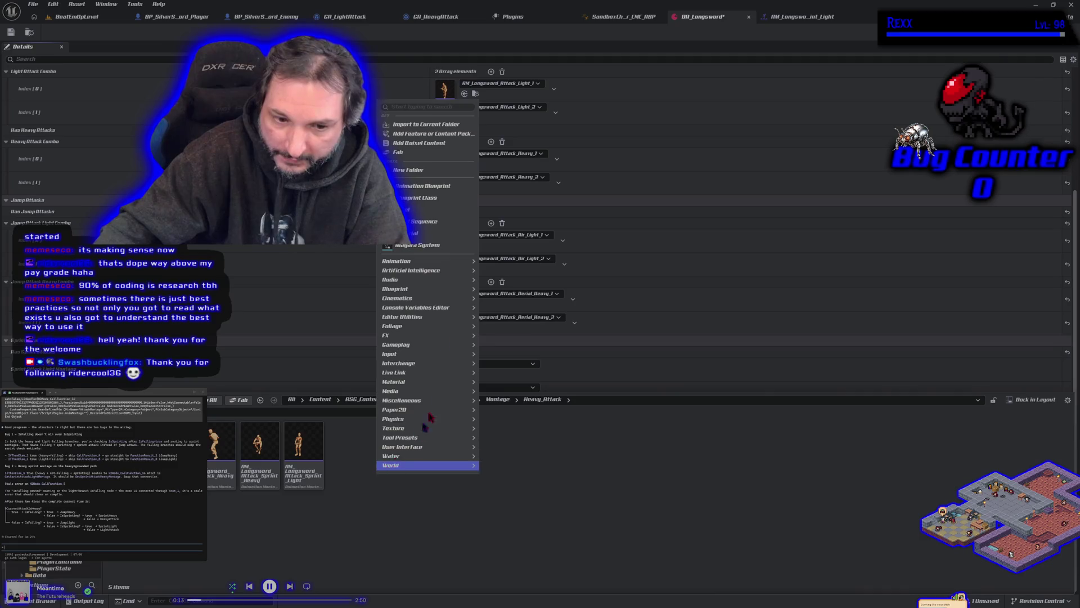
{"action": "left_click", "coordinate": [419, 159]}
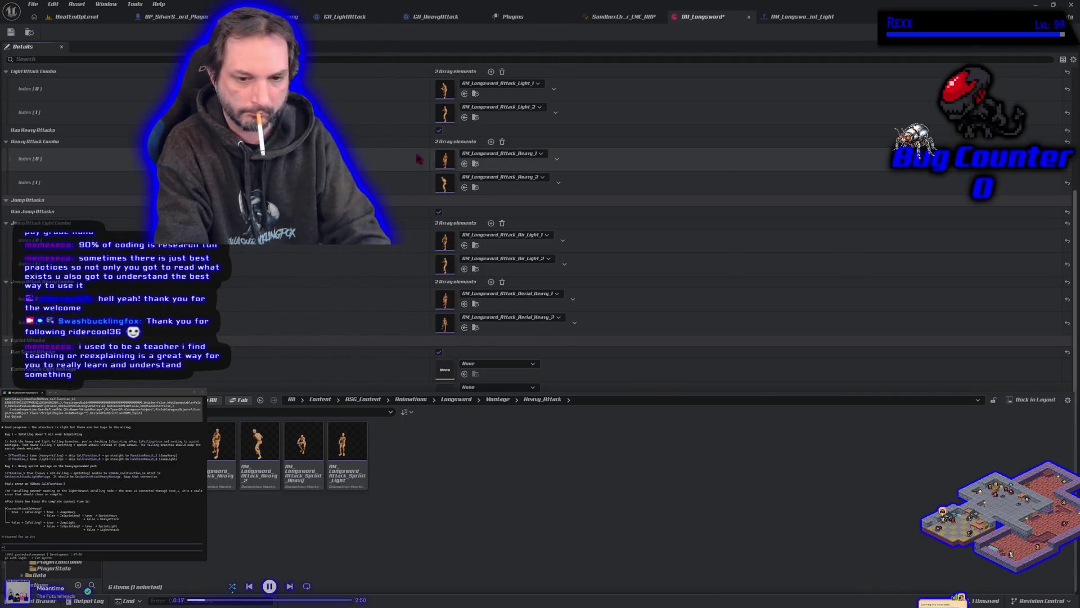
{"action": "left_click", "coordinate": [302, 450]}
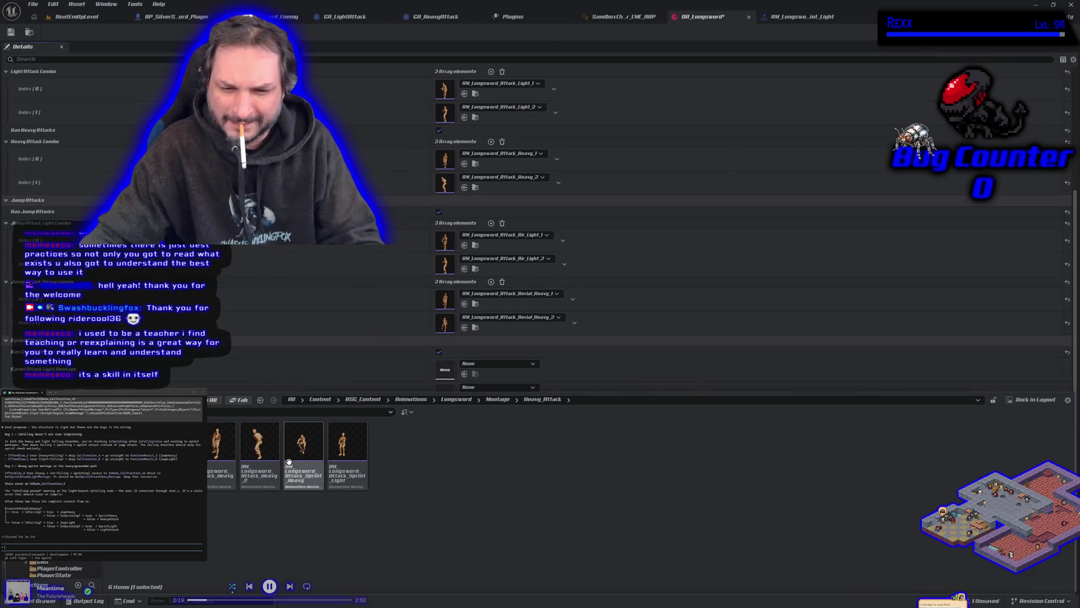
{"action": "mouse_move", "coordinate": [302, 456]}
{"action": "left_mouse_down"}
{"action": "mouse_move", "coordinate": [277, 463]}
{"action": "mouse_move", "coordinate": [484, 446]}
{"action": "mouse_move", "coordinate": [209, 537]}
{"action": "mouse_move", "coordinate": [204, 468]}
{"action": "left_mouse_up"}
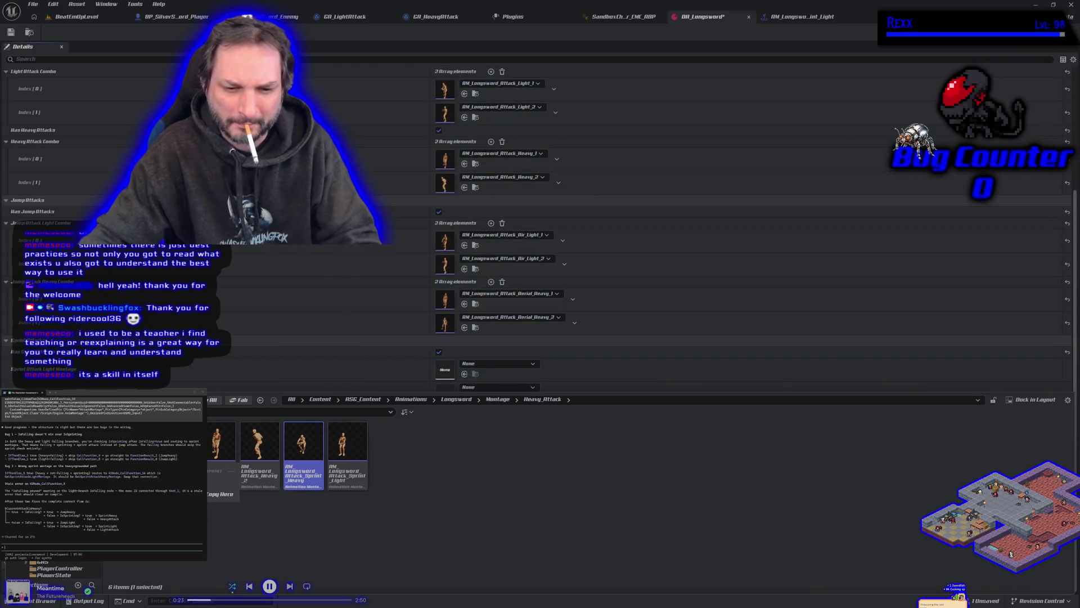
{"action": "left_click", "coordinate": [219, 494]}
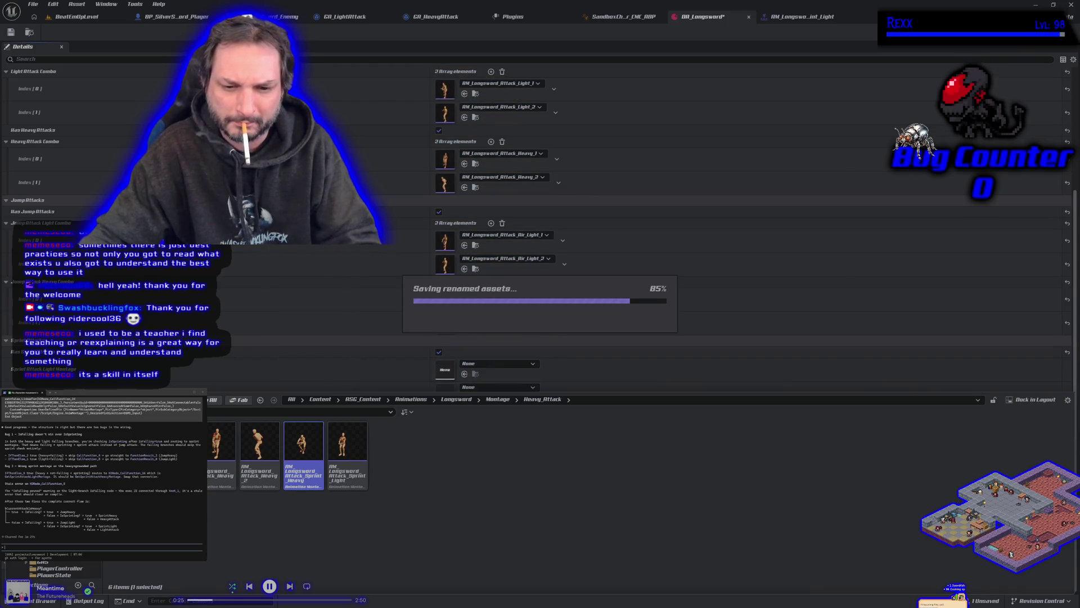
{"action": "double_click", "coordinate": [204, 462]}
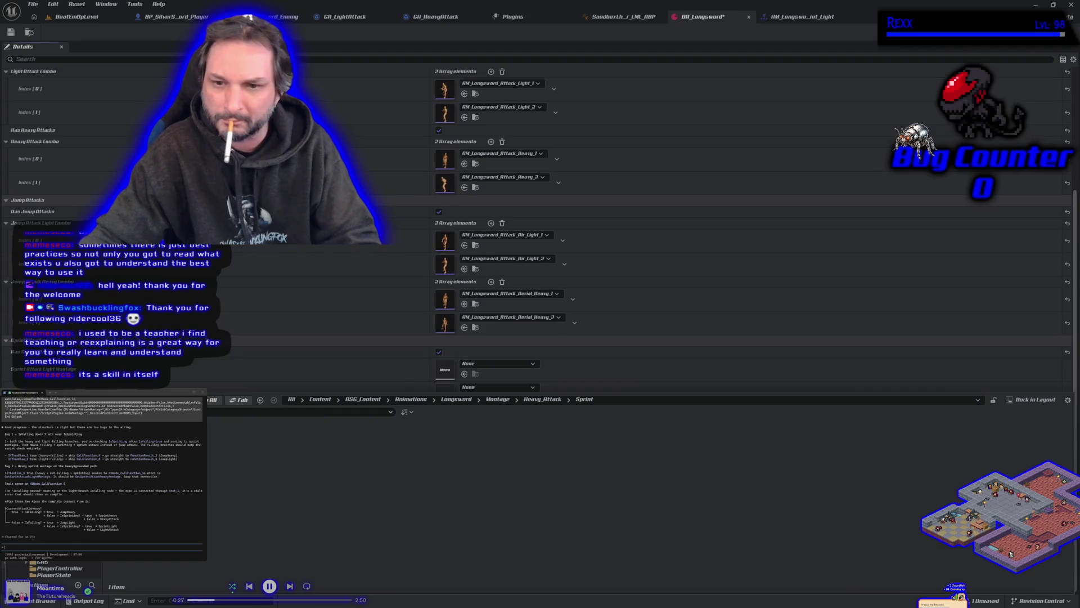
{"action": "mouse_move", "coordinate": [230, 444]}
{"action": "left_mouse_down"}
{"action": "mouse_move", "coordinate": [270, 242]}
{"action": "mouse_move", "coordinate": [298, 317]}
{"action": "mouse_move", "coordinate": [450, 388]}
{"action": "left_mouse_up"}
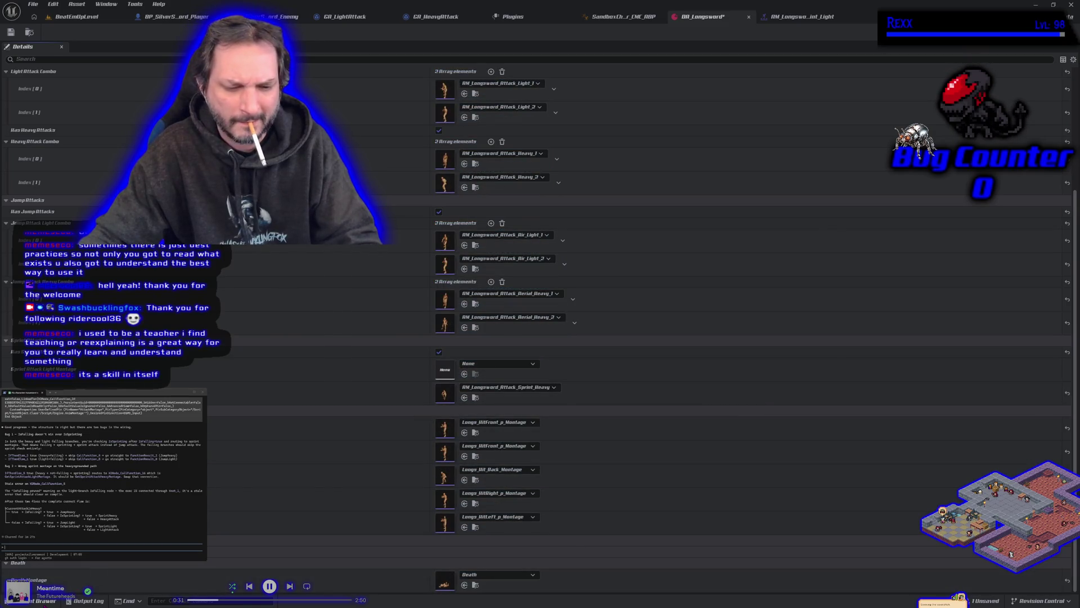
Move the Sprint_Light montage into the Light_Attack folder.
{"action": "key", "text": "ctrl+space"}
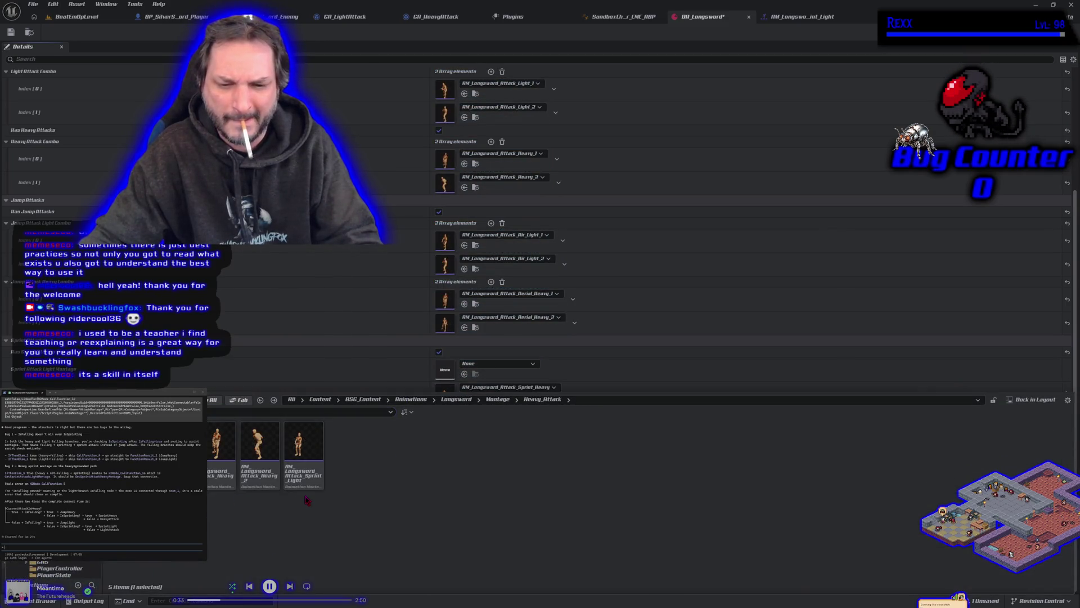
{"action": "left_click", "coordinate": [306, 455]}
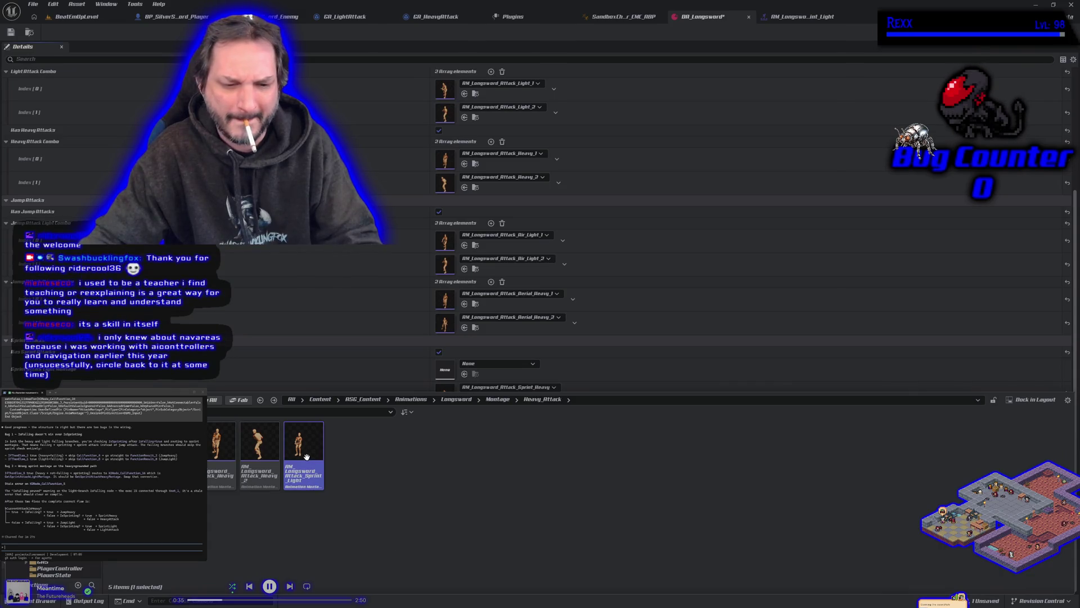
{"action": "mouse_move", "coordinate": [306, 456]}
{"action": "left_mouse_down"}
{"action": "mouse_move", "coordinate": [209, 501]}
{"action": "mouse_move", "coordinate": [202, 531]}
{"action": "left_mouse_up"}
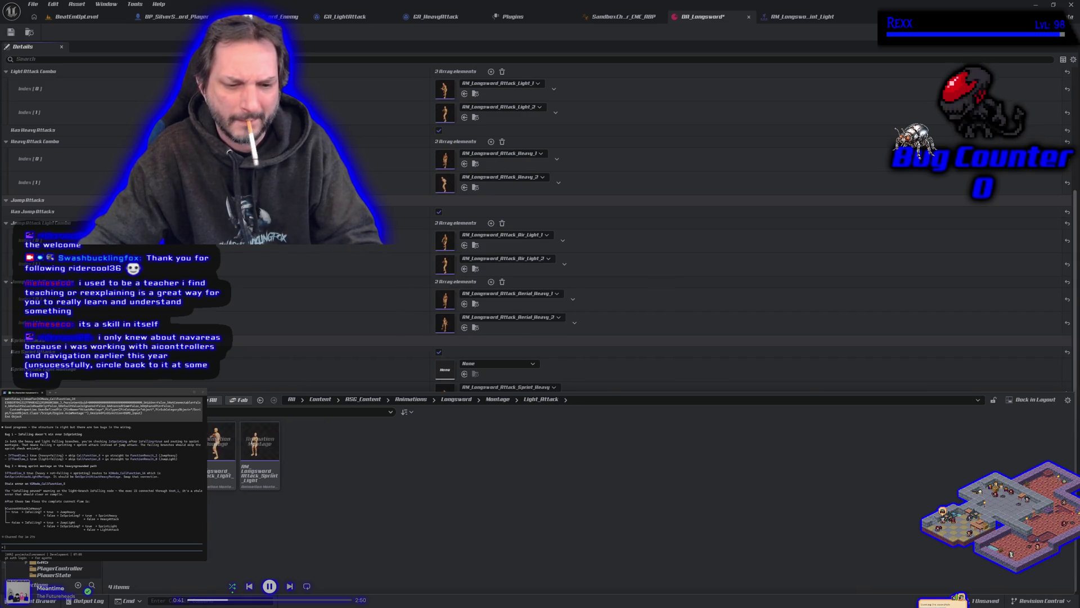
{"action": "right_click", "coordinate": [341, 485]}
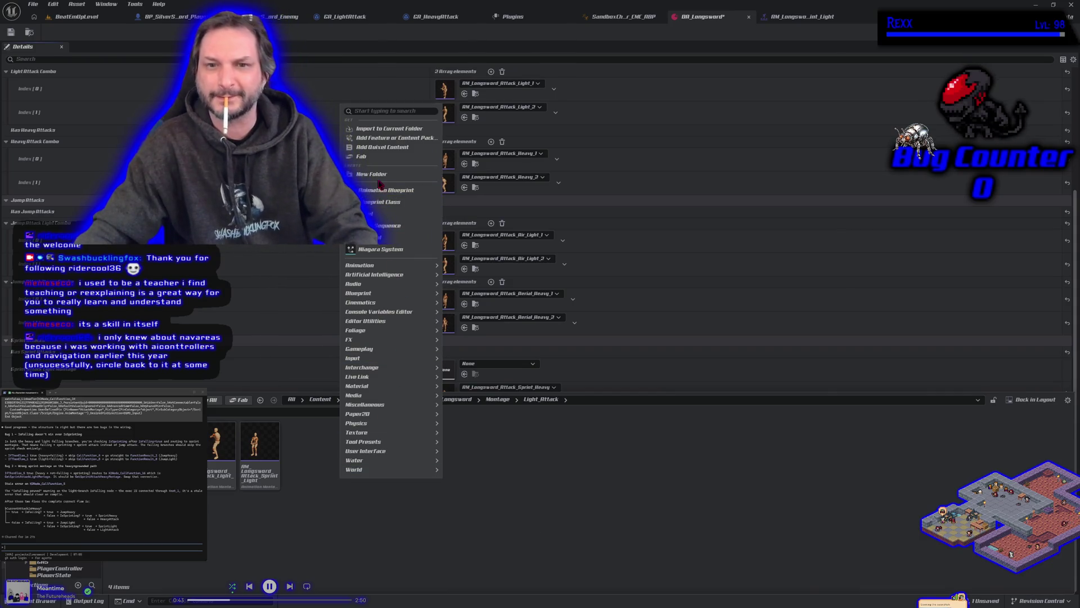
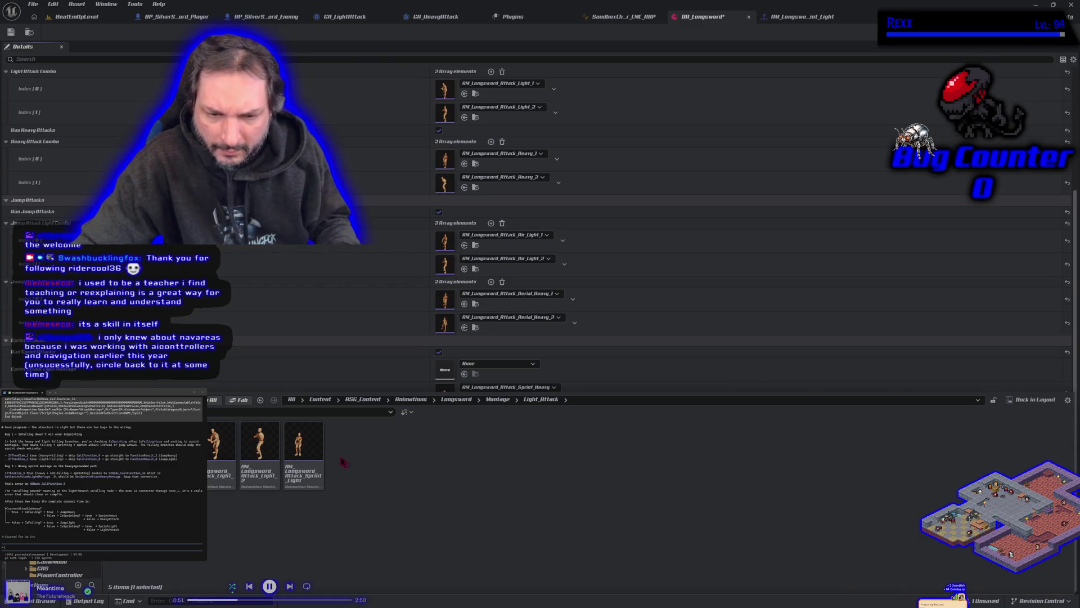
Assign RM_Longsword_Attack_Sprint_Light to DA_Longsword's empty sprint attack slot.
{"action": "left_click", "coordinate": [359, 478]}
{"action": "mouse_move", "coordinate": [308, 444]}
{"action": "left_mouse_down"}
{"action": "mouse_move", "coordinate": [273, 478]}
{"action": "mouse_move", "coordinate": [185, 467]}
{"action": "left_mouse_up"}
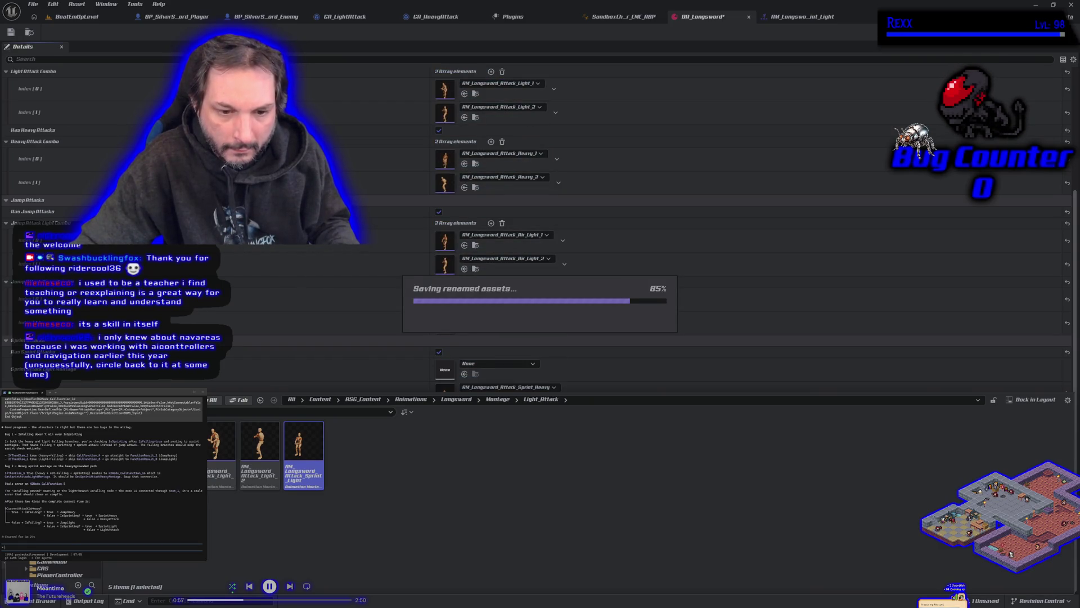
{"action": "mouse_move", "coordinate": [225, 450]}
{"action": "left_mouse_down"}
{"action": "mouse_move", "coordinate": [332, 354]}
{"action": "mouse_move", "coordinate": [450, 377]}
{"action": "left_mouse_up"}
Save all modified assets with File > Save All.
{"action": "left_click", "coordinate": [10, 32]}
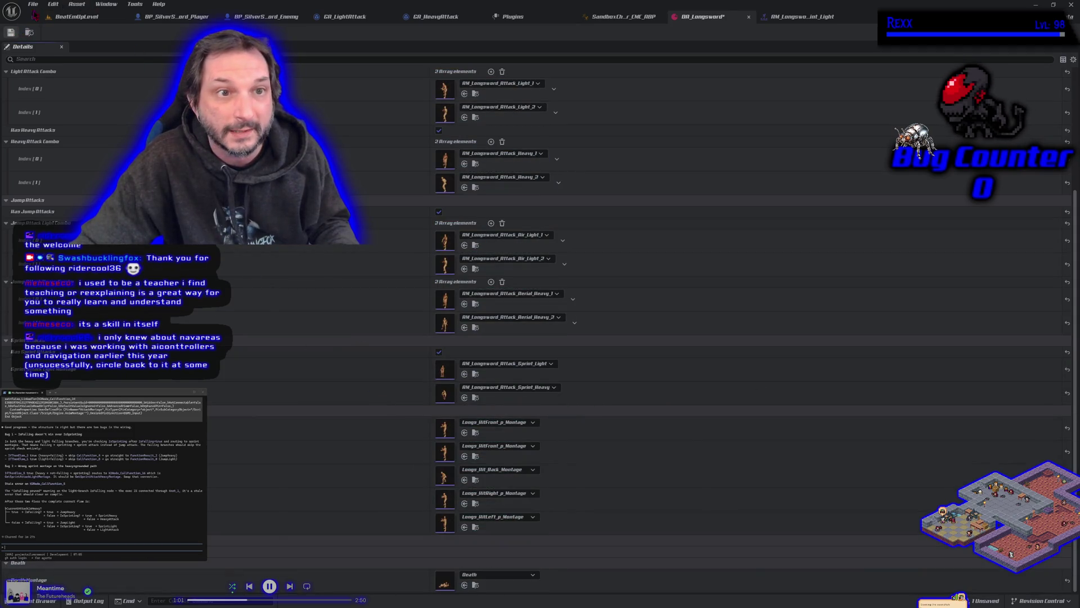
{"action": "left_click", "coordinate": [33, 4]}
{"action": "left_click", "coordinate": [54, 51]}
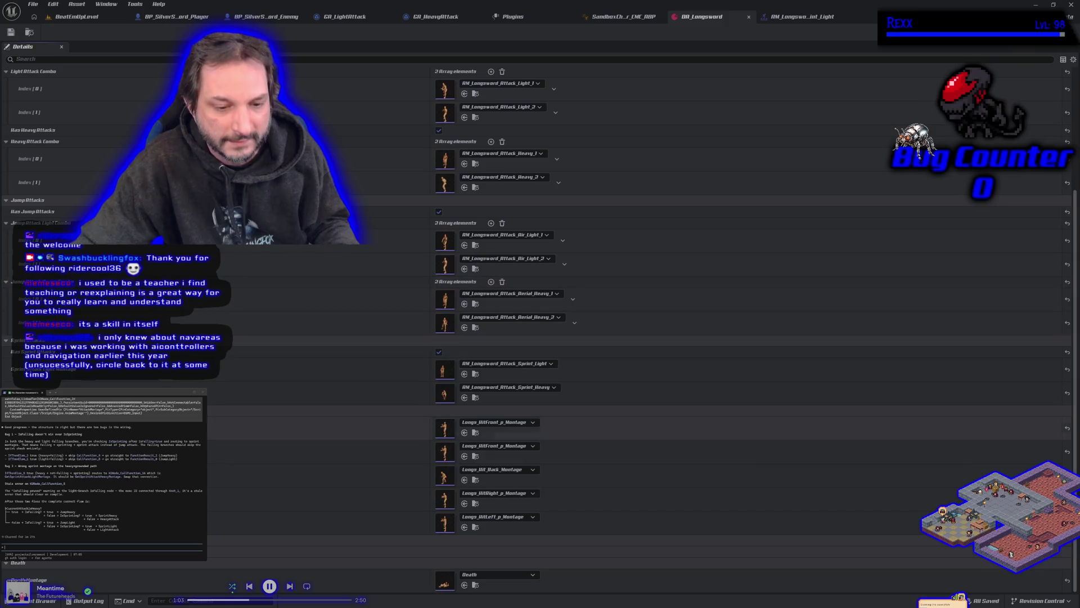
Browse the Content Drawer up to the Content root folder and close the folder menu.
{"action": "left_click", "coordinate": [44, 600]}
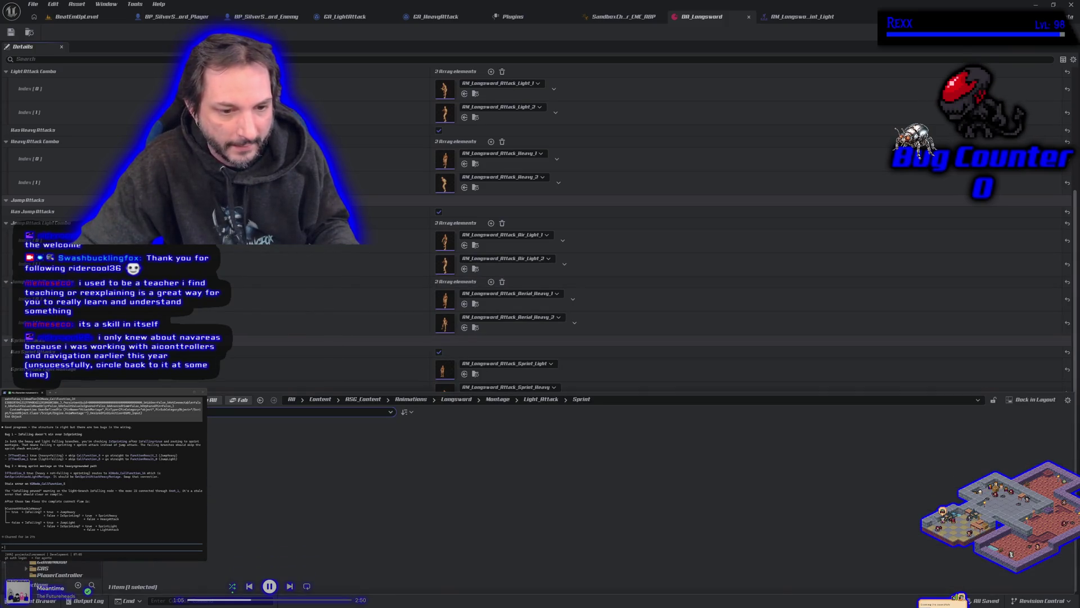
{"action": "left_click", "coordinate": [320, 399]}
{"action": "right_click", "coordinate": [58, 569]}
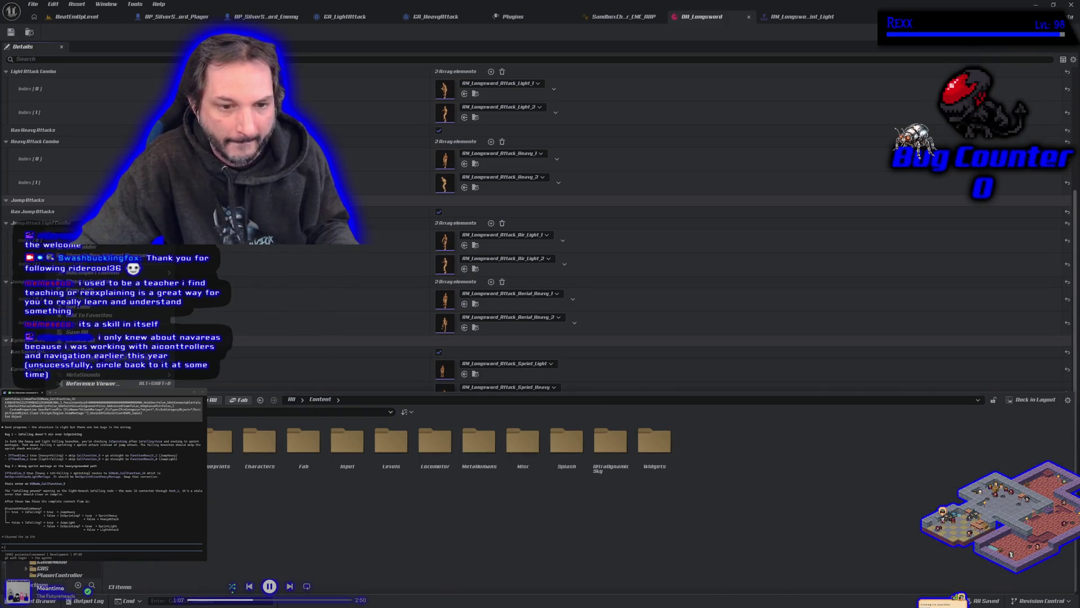
{"action": "key", "text": "Escape"}
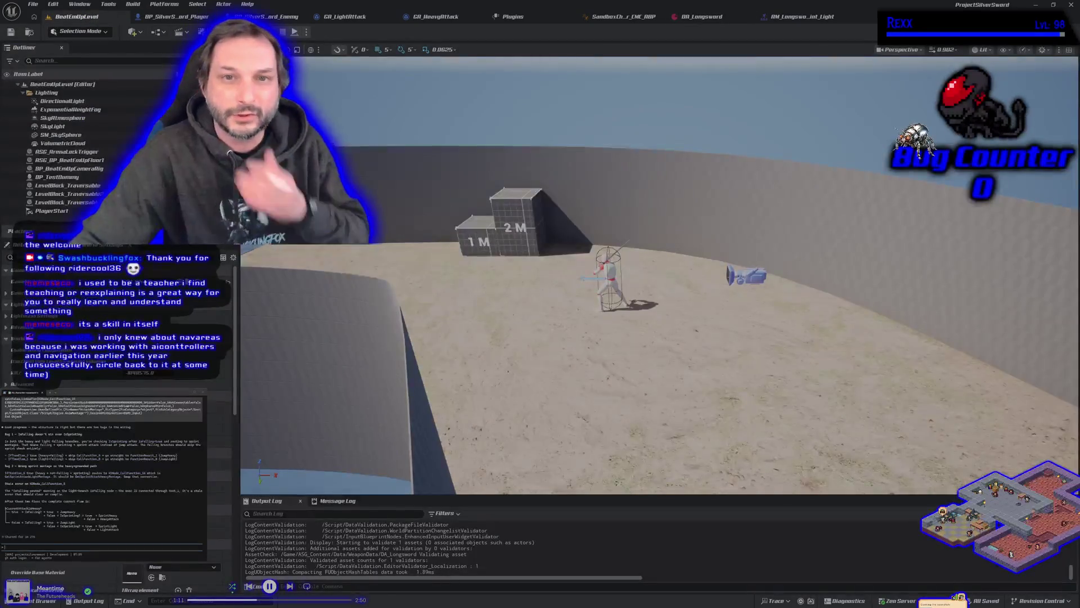
Play-test the level, running past the dummy and trying a sprint attack, then return to GA_LightAttack.
{"action": "key", "text": "alt+p"}
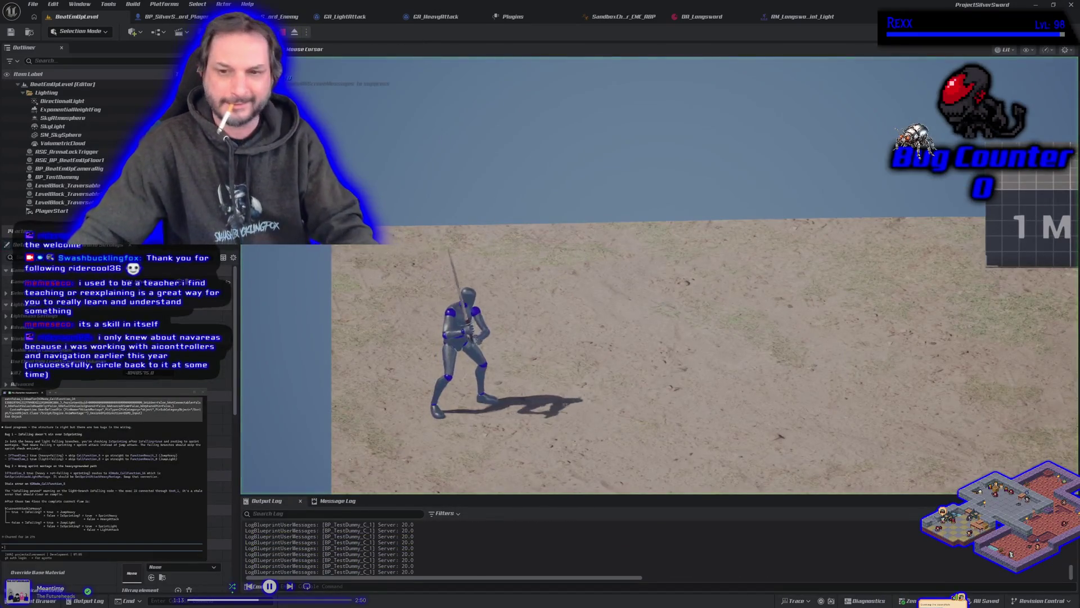
{"action": "key", "text": "d"}
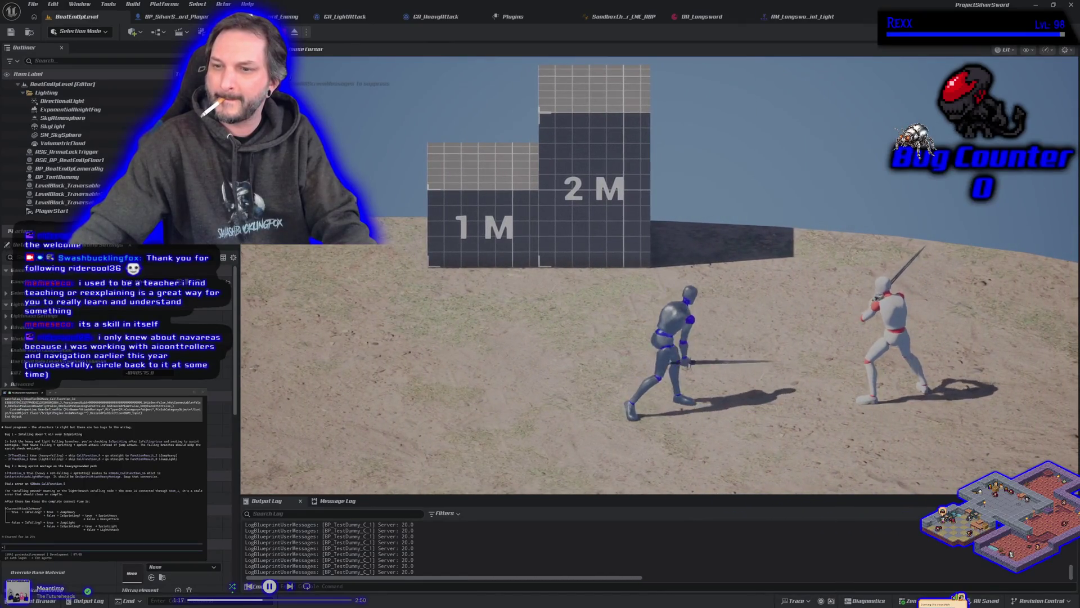
{"action": "key", "text": "s"}
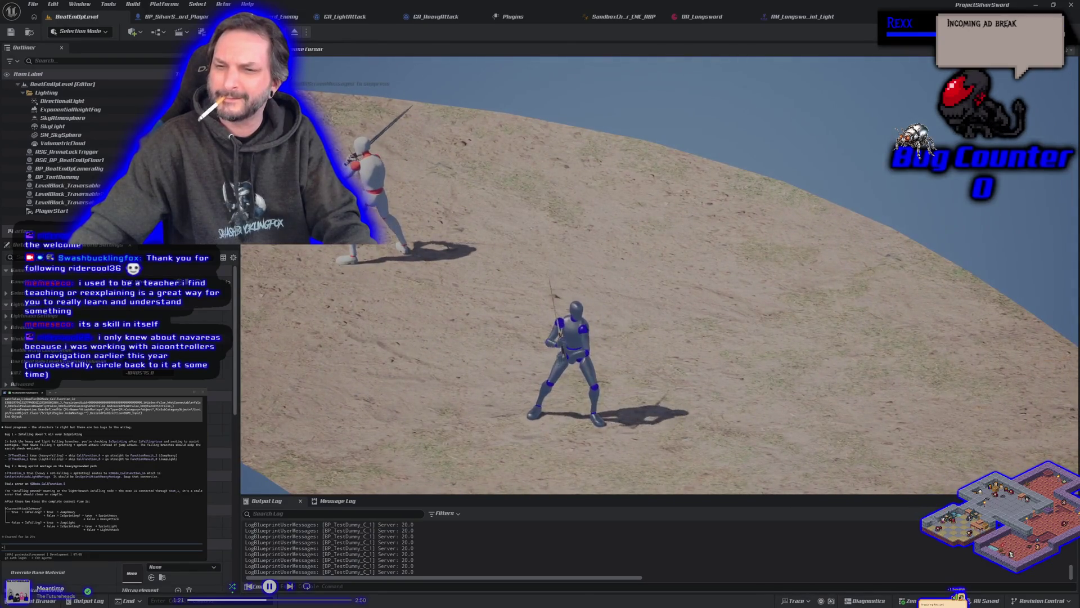
{"action": "key", "text": "d"}
{"action": "key", "text": "d"}
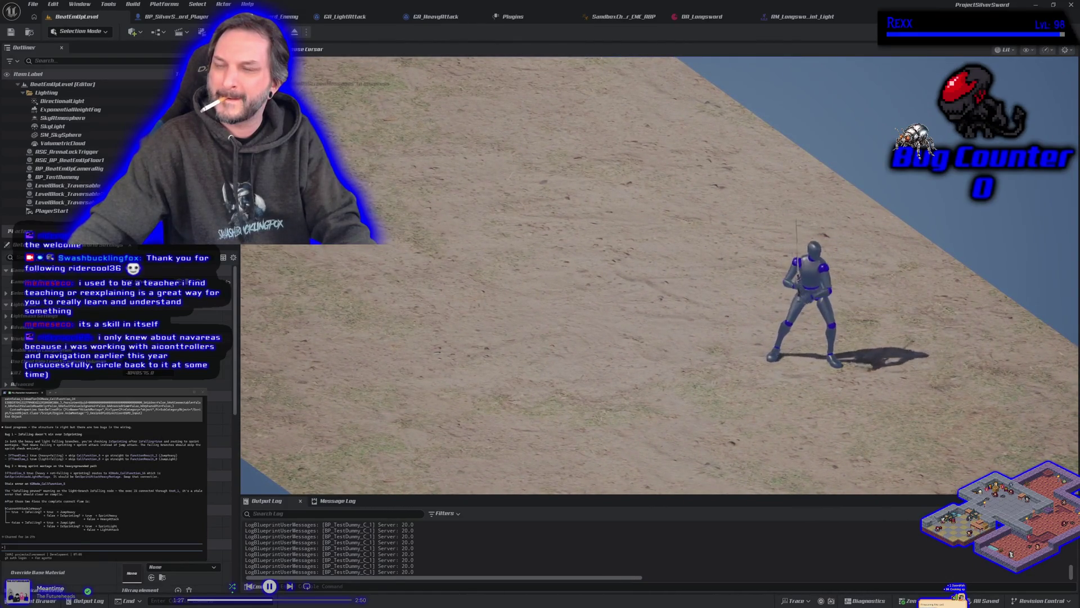
{"action": "key", "text": "s"}
{"action": "key", "text": "Escape"}
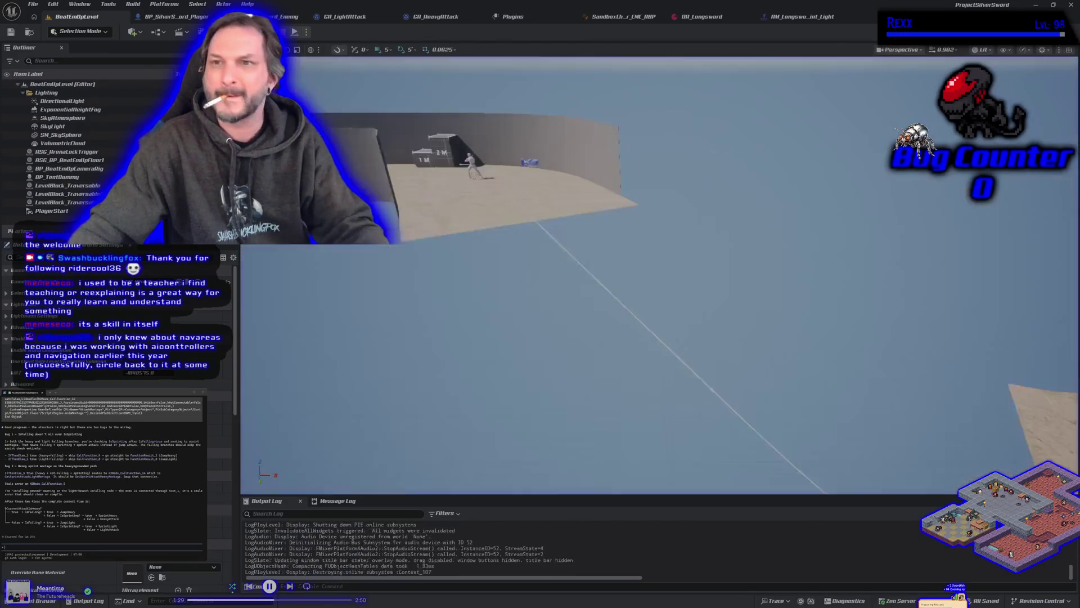
{"action": "left_click", "coordinate": [363, 17]}
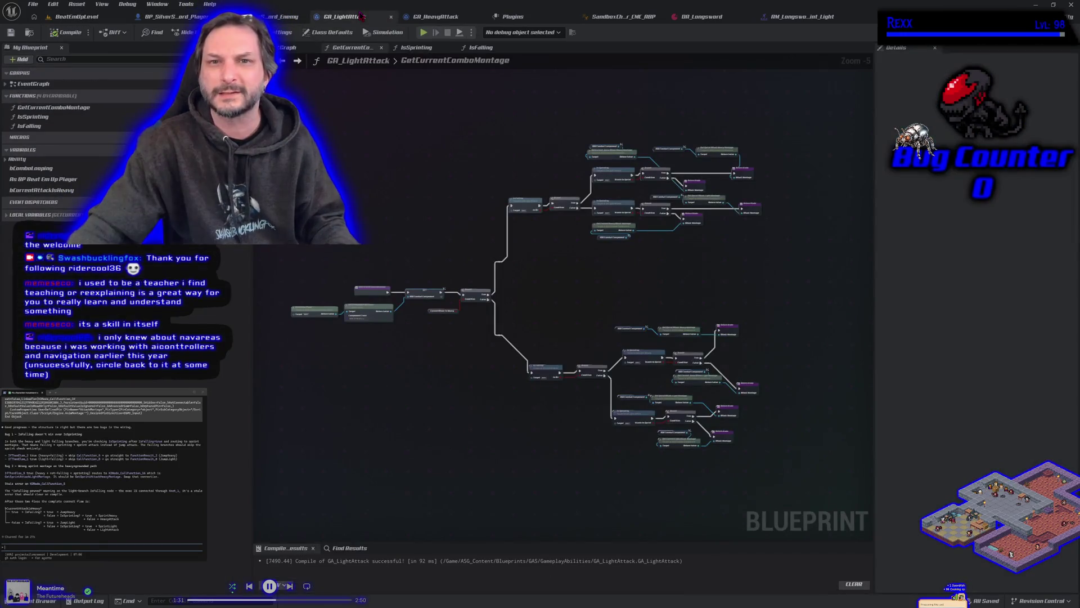
Open GA_HeavyAttack's GetCurrentComboMontage graph and select its nodes for removal.
{"action": "left_click", "coordinate": [435, 16]}
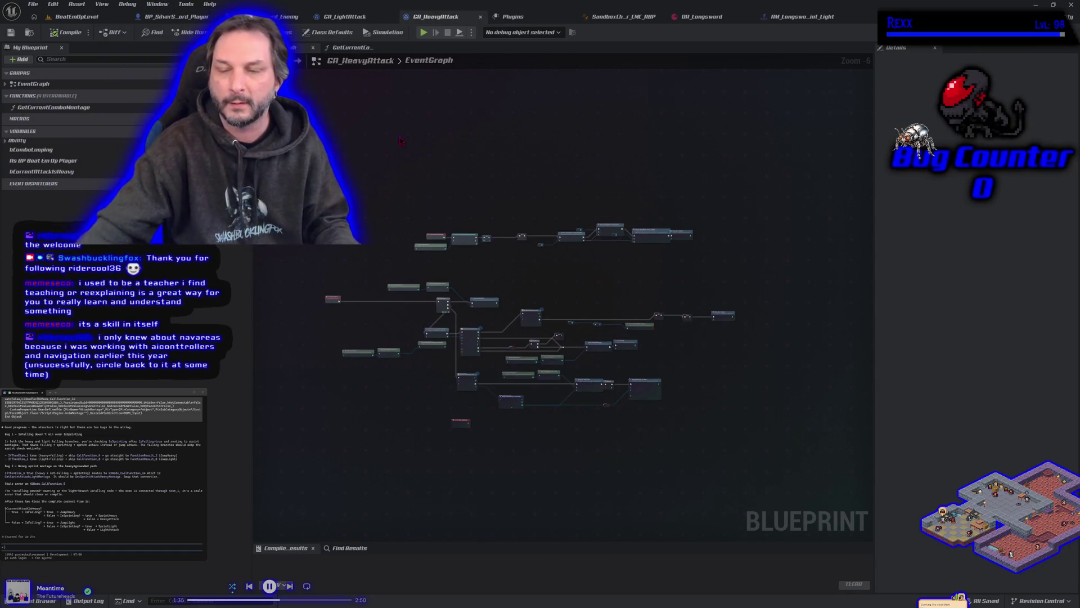
{"action": "left_click", "coordinate": [352, 47]}
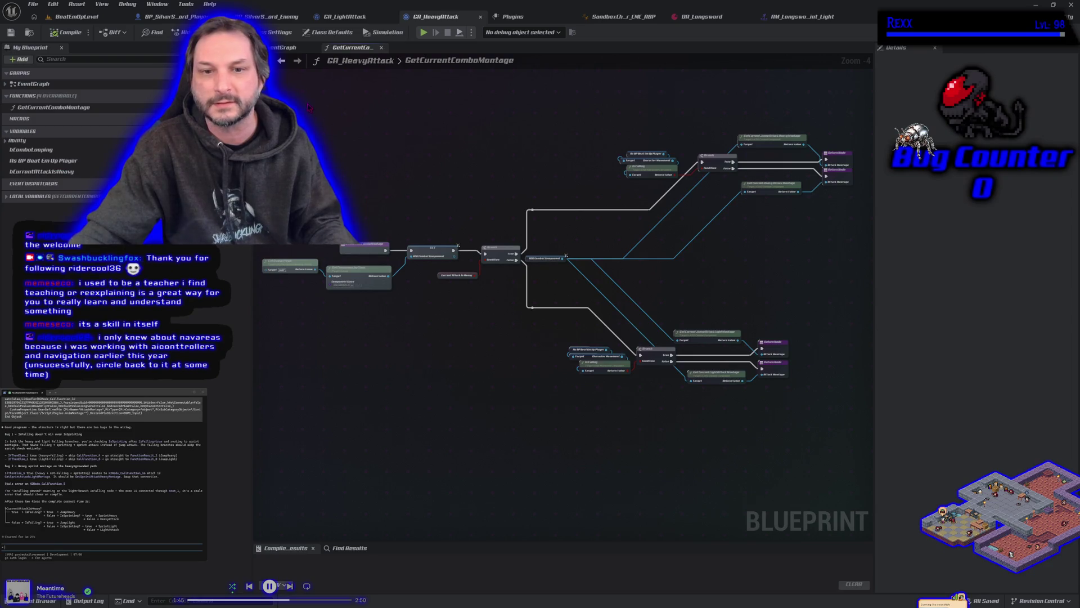
{"action": "mouse_move", "coordinate": [432, 219]}
{"action": "left_mouse_down"}
{"action": "mouse_move", "coordinate": [748, 371]}
{"action": "mouse_move", "coordinate": [856, 518]}
{"action": "mouse_move", "coordinate": [835, 436]}
{"action": "left_mouse_up"}
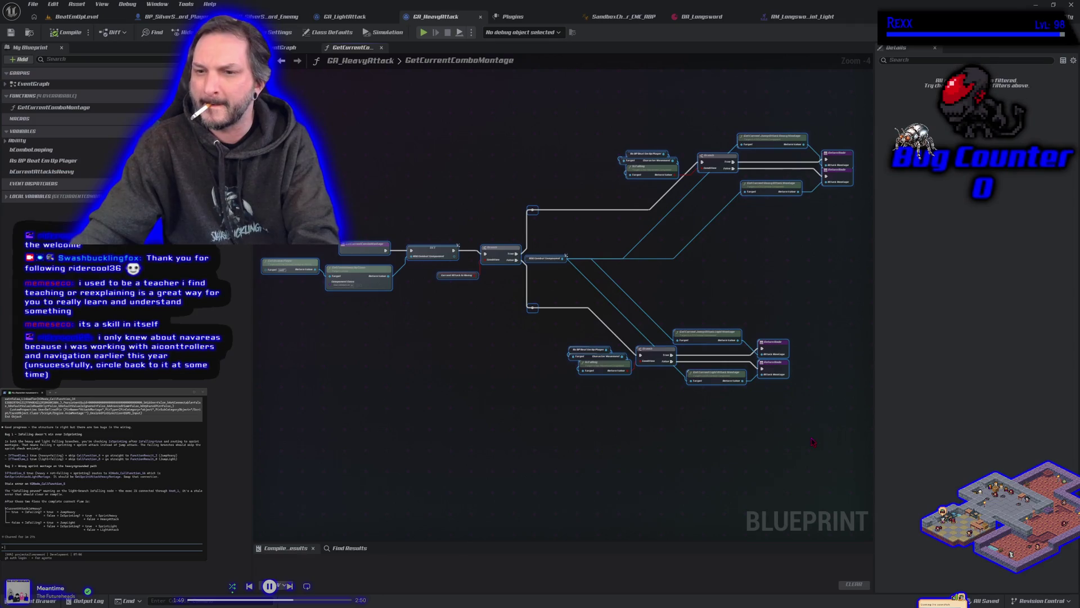
Select all of GA_LightAttack's GetCurrentComboMontage nodes and return to GA_HeavyAttack.
{"action": "left_click", "coordinate": [349, 17]}
{"action": "key", "text": "ctrl+a"}
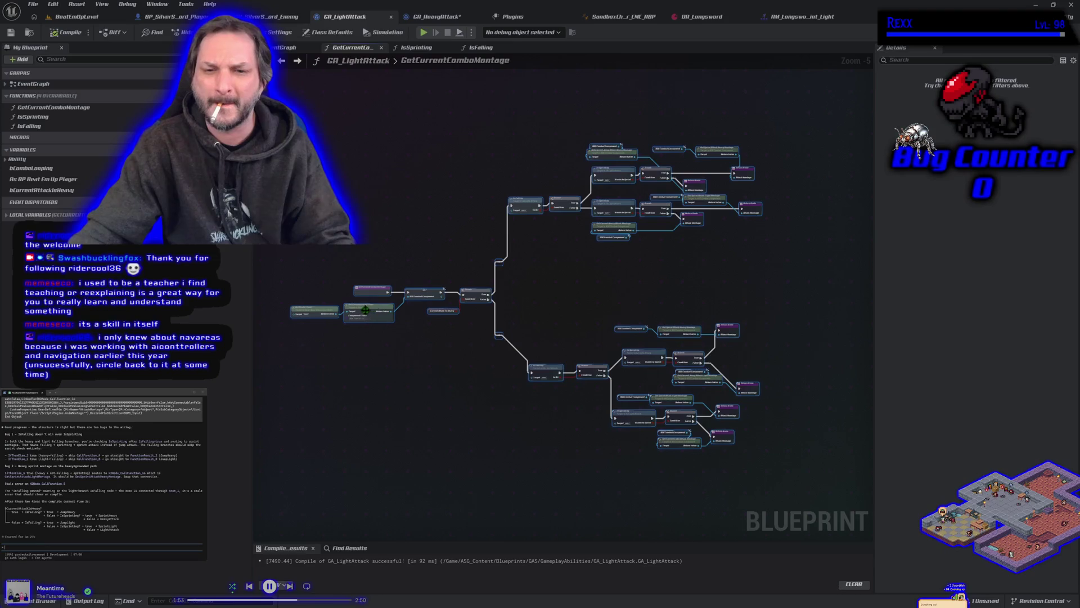
{"action": "left_click", "coordinate": [436, 16]}
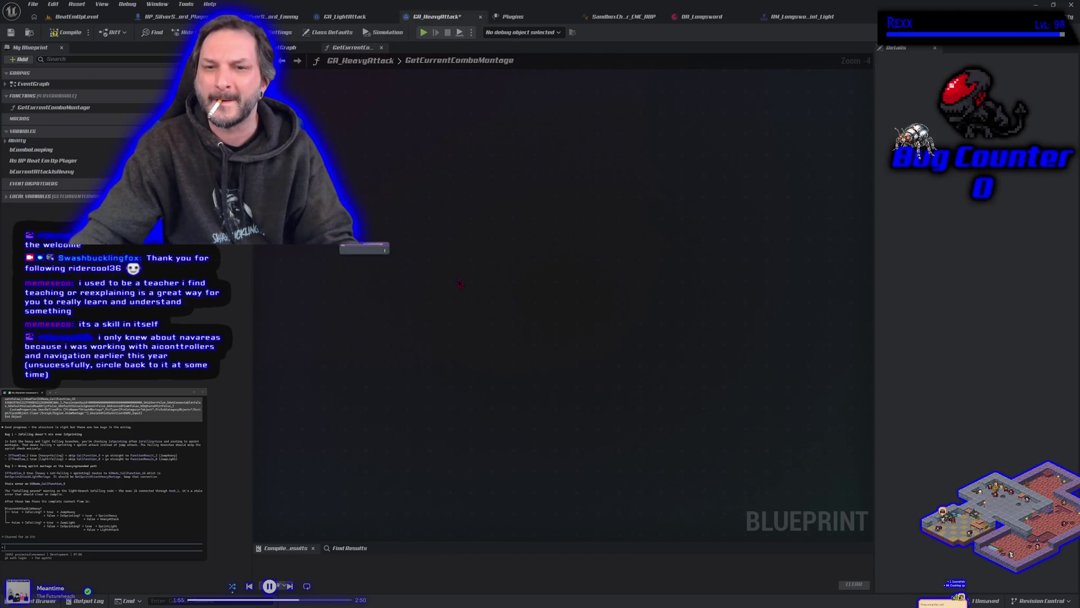
Paste the light-attack combo nodes, creating matching IsSprinting and IsFalling functions, and open IsSprinting.
{"action": "key", "text": "ctrl+v"}
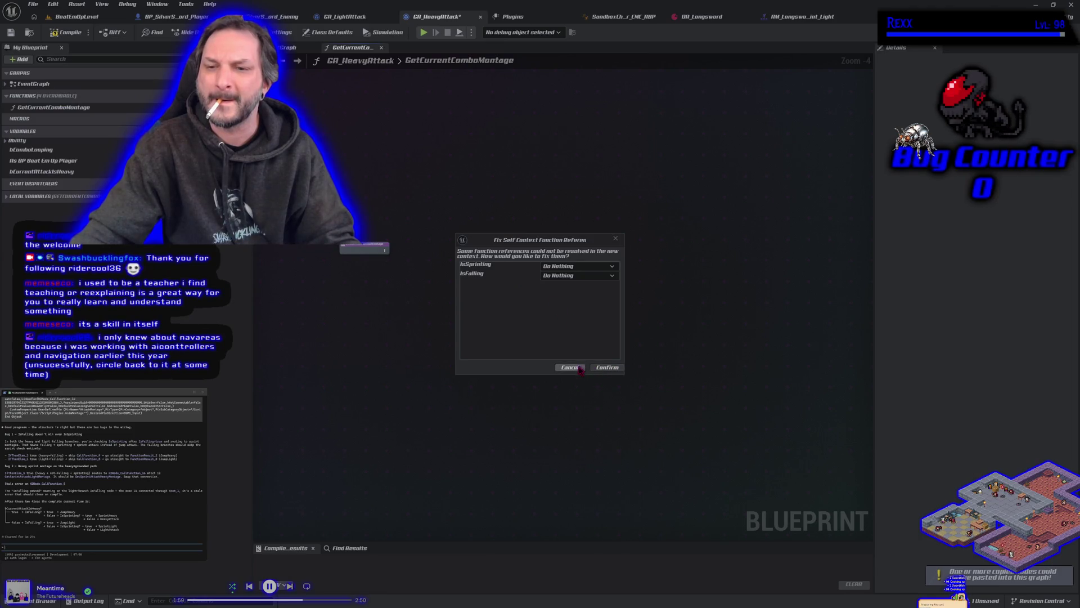
{"action": "left_click", "coordinate": [588, 268]}
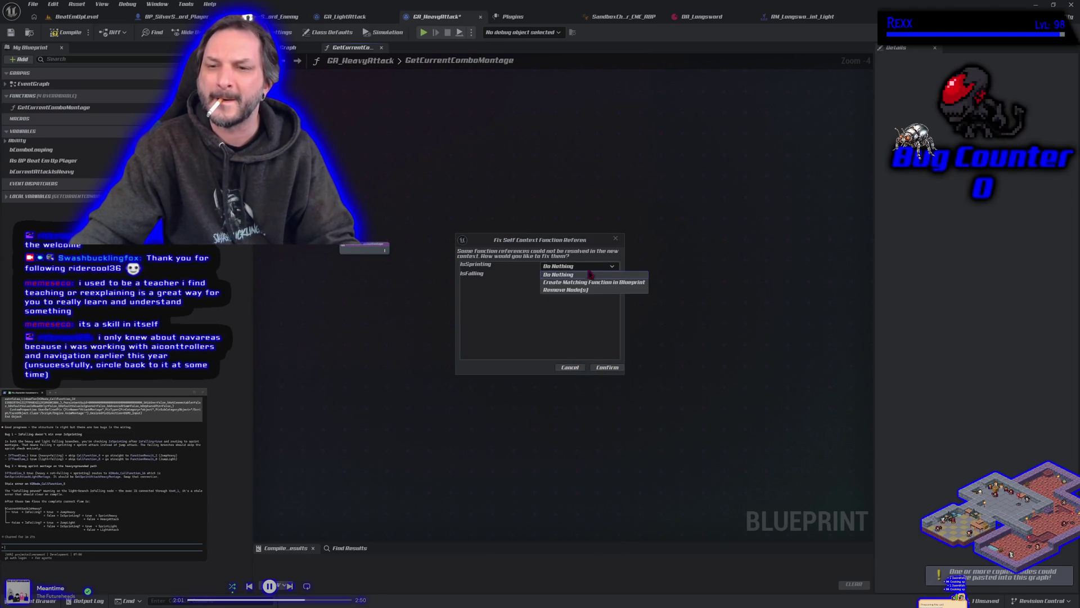
{"action": "left_click", "coordinate": [582, 283]}
{"action": "left_click", "coordinate": [582, 276]}
{"action": "left_click", "coordinate": [581, 292]}
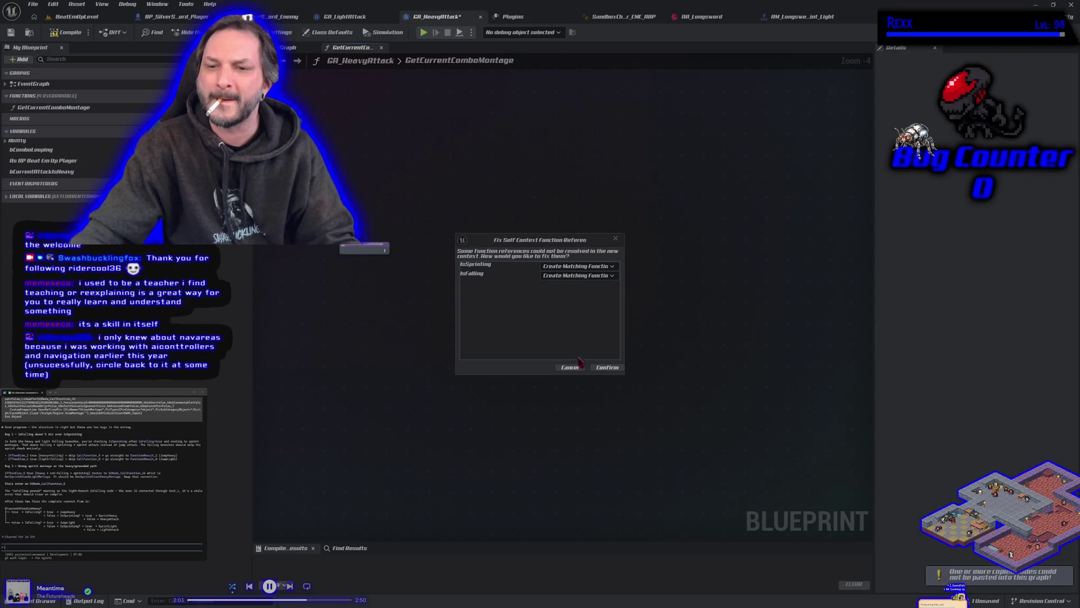
{"action": "left_click", "coordinate": [607, 367]}
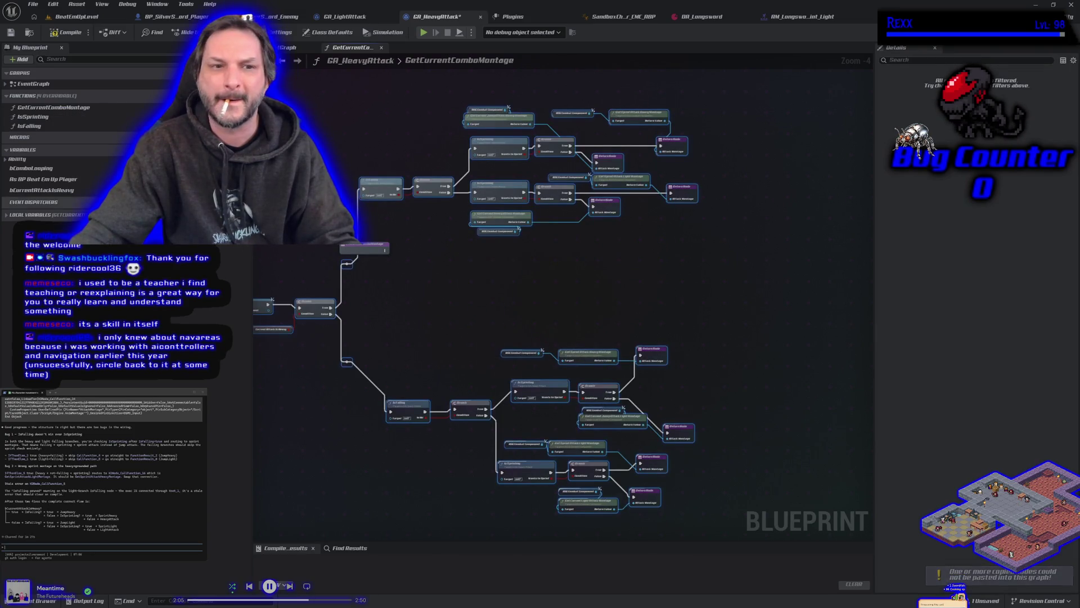
{"action": "double_click", "coordinate": [51, 117]}
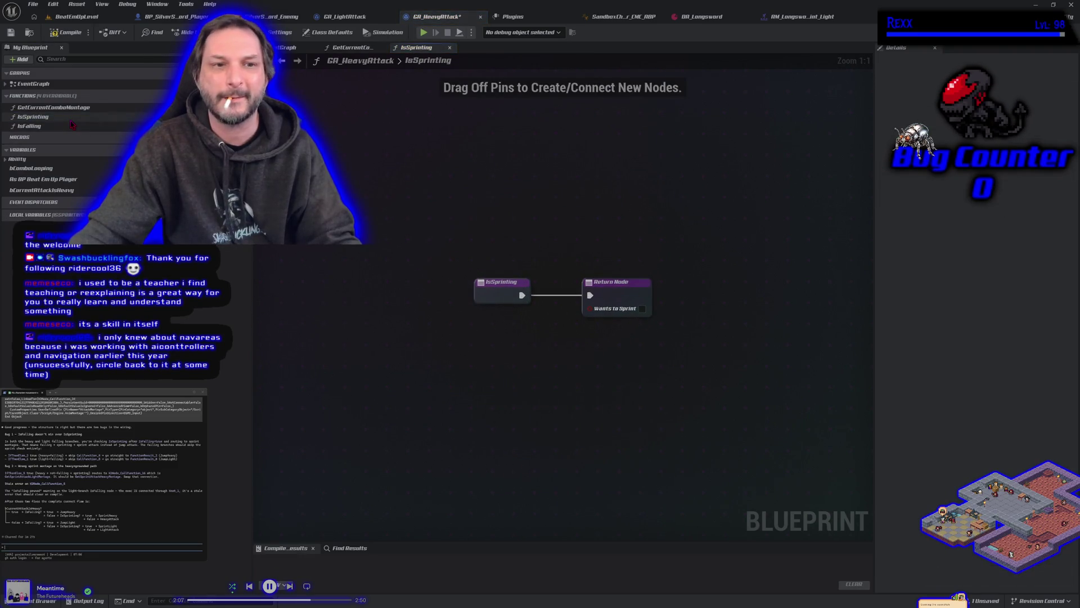
Check the new IsFalling function, then select GA_LightAttack's IsSprinting player-state nodes to reuse.
{"action": "double_click", "coordinate": [72, 125]}
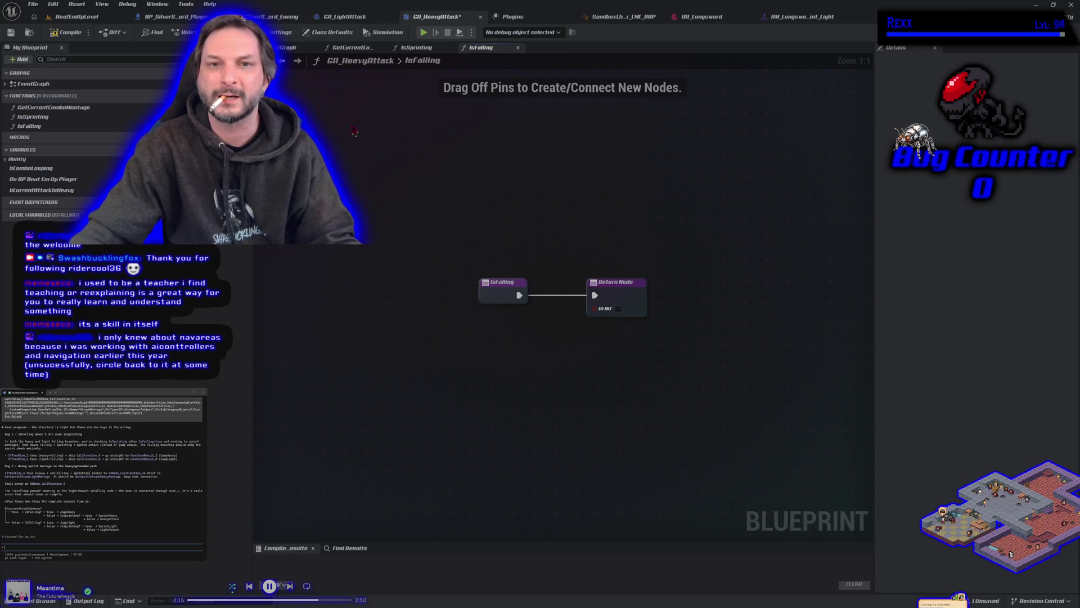
{"action": "left_click", "coordinate": [345, 17]}
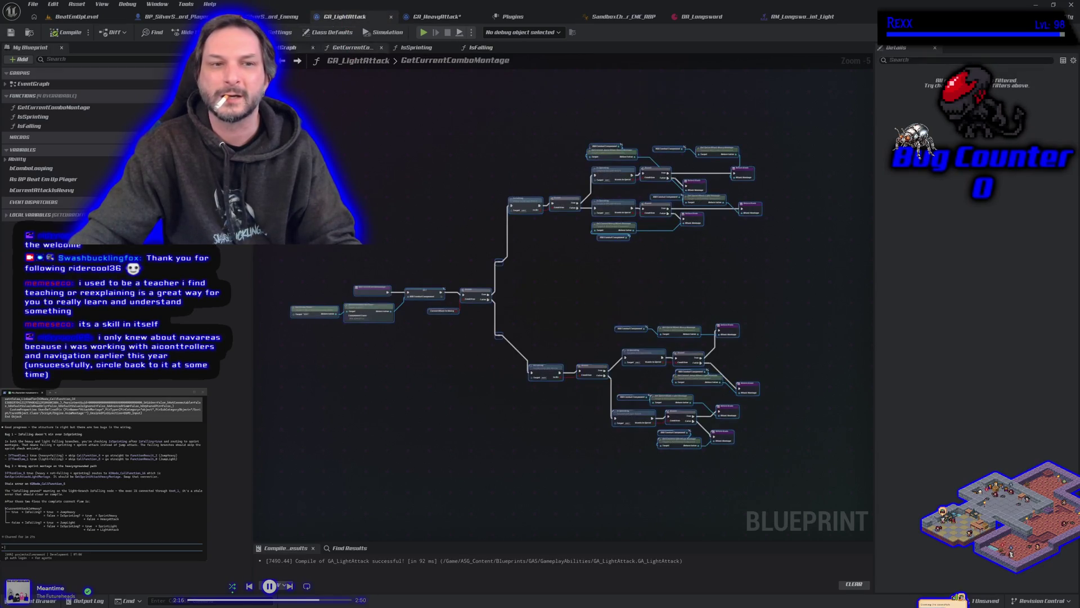
{"action": "double_click", "coordinate": [32, 117]}
{"action": "scroll", "coordinate": [394, 310], "scroll_direction": "up", "scroll_amount": 4}
{"action": "left_click_drag", "start_coordinate": [372, 215], "coordinate": [556, 369]}
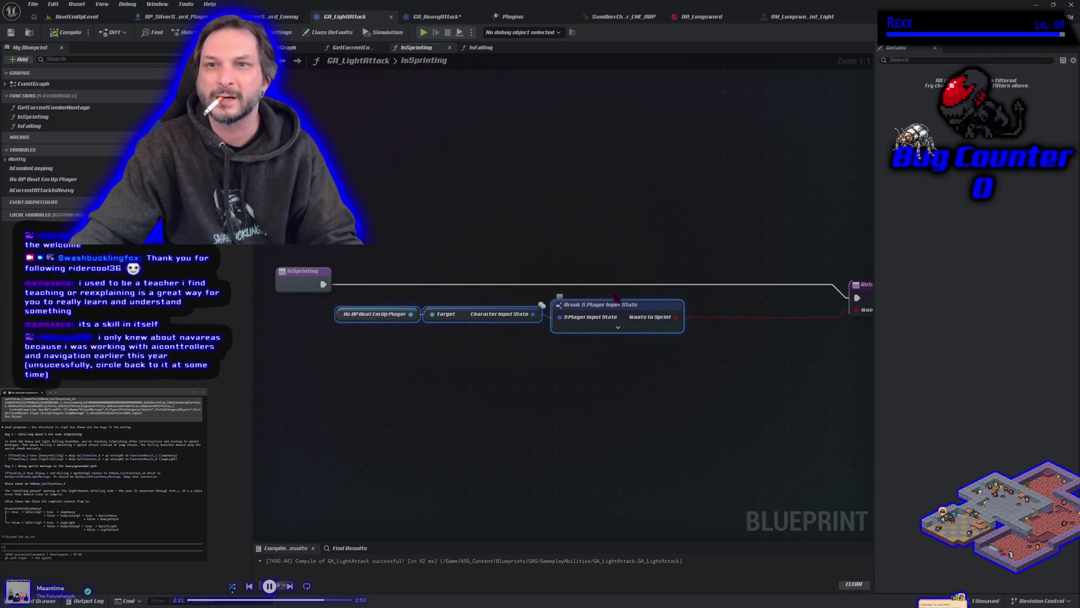
{"action": "left_click", "coordinate": [446, 21]}
Paste the input-state nodes into IsSprinting, return Wants to Sprint, then compile and save.
{"action": "left_click", "coordinate": [416, 47]}
{"action": "key", "text": "ctrl+v"}
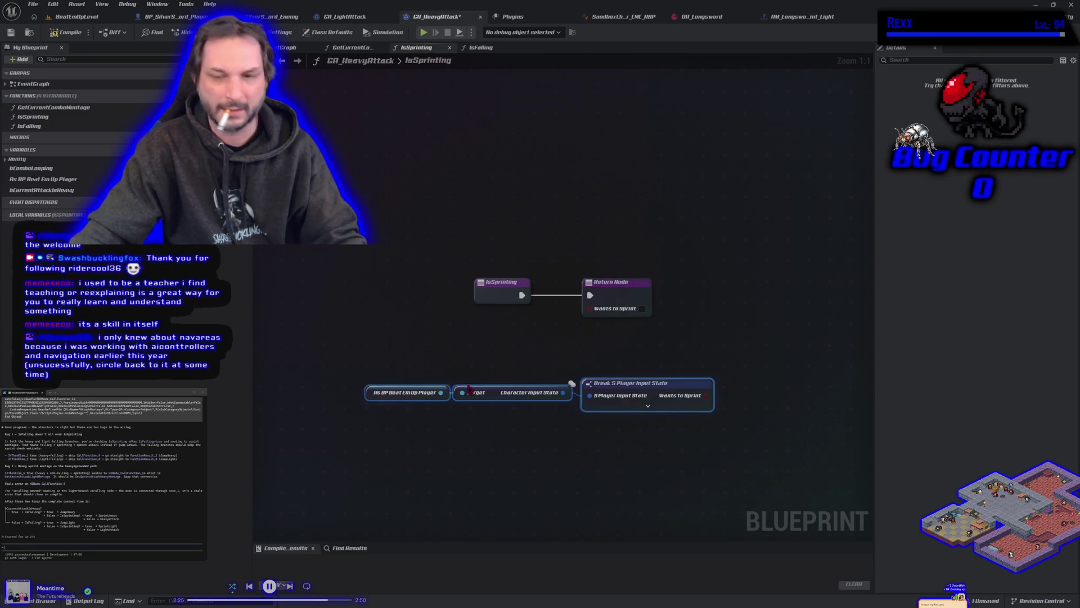
{"action": "left_click_drag", "start_coordinate": [500, 282], "coordinate": [424, 282]}
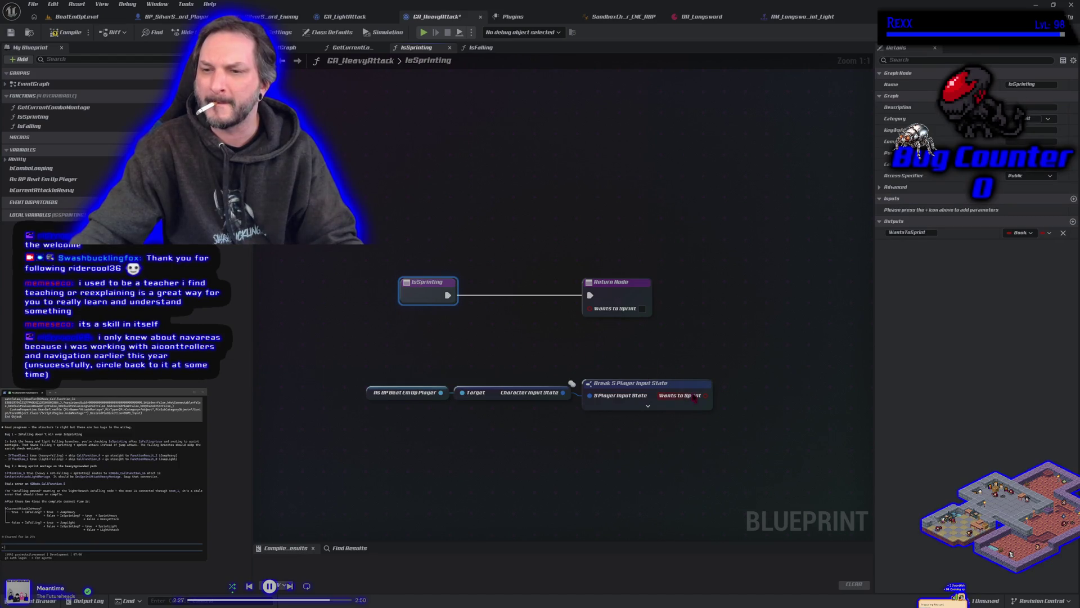
{"action": "mouse_move", "coordinate": [698, 396]}
{"action": "left_mouse_down"}
{"action": "mouse_move", "coordinate": [664, 316]}
{"action": "mouse_move", "coordinate": [589, 307]}
{"action": "left_mouse_up"}
{"action": "left_click", "coordinate": [66, 32]}
{"action": "left_click", "coordinate": [10, 32]}
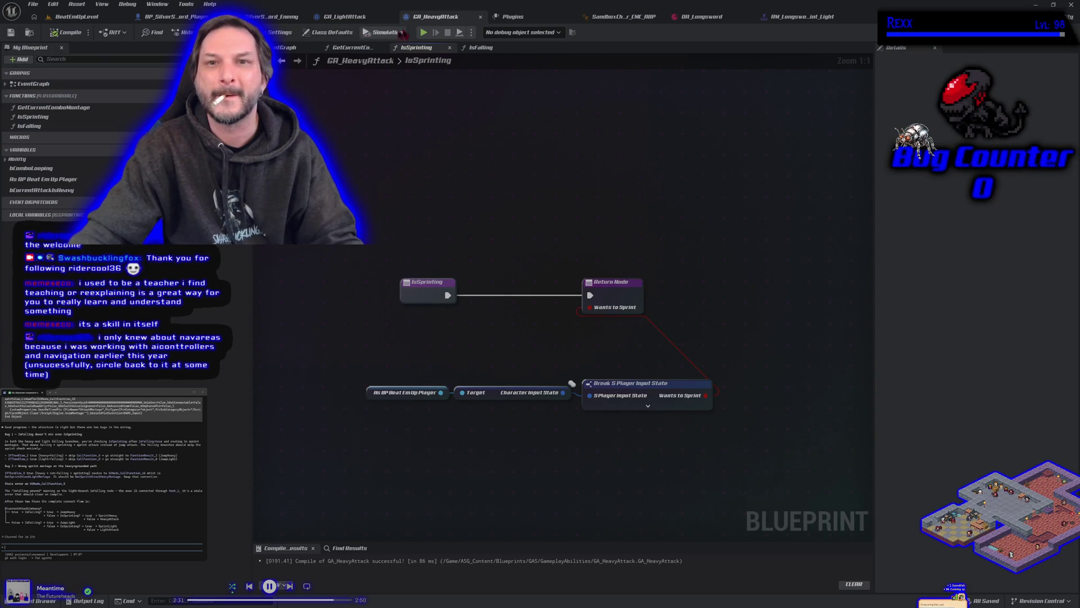
Paste GA_LightAttack's Is Falling nodes into IsFalling, wire them to In Air, compile and save.
{"action": "left_click", "coordinate": [344, 17]}
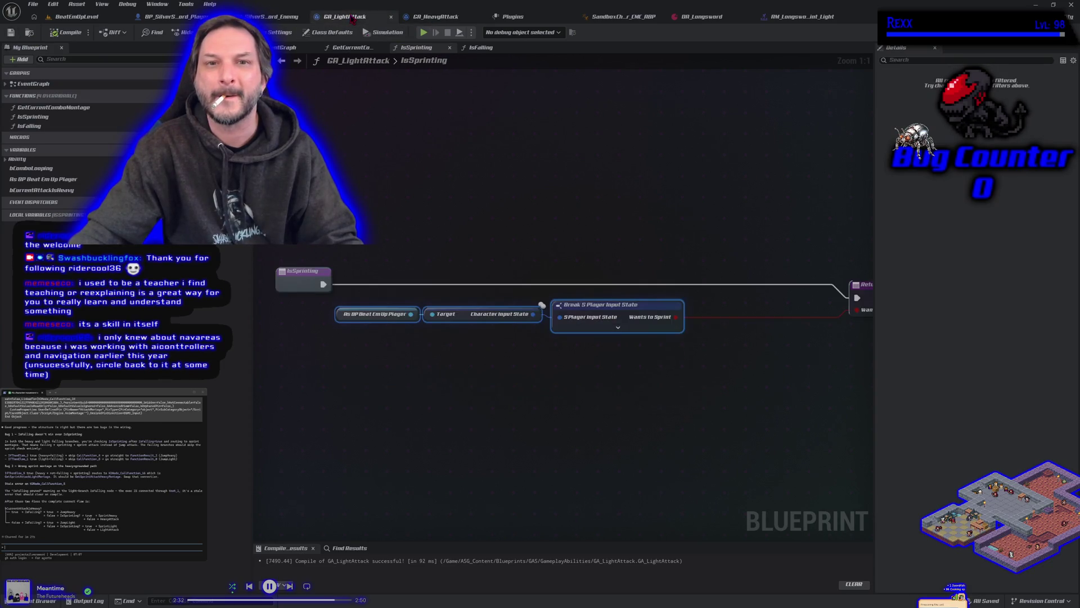
{"action": "left_click", "coordinate": [484, 49]}
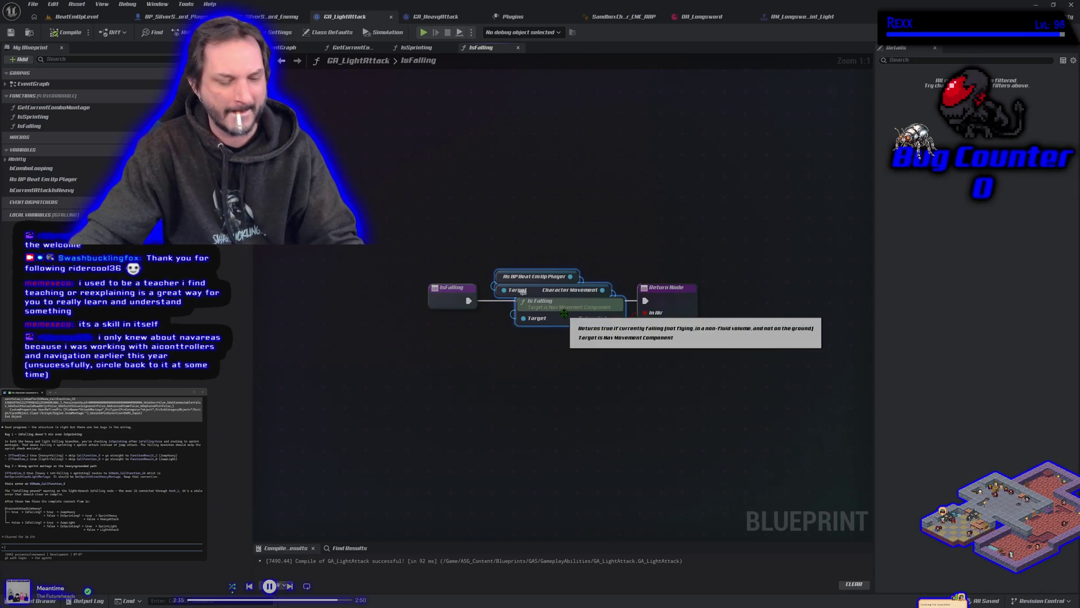
{"action": "left_click", "coordinate": [434, 18]}
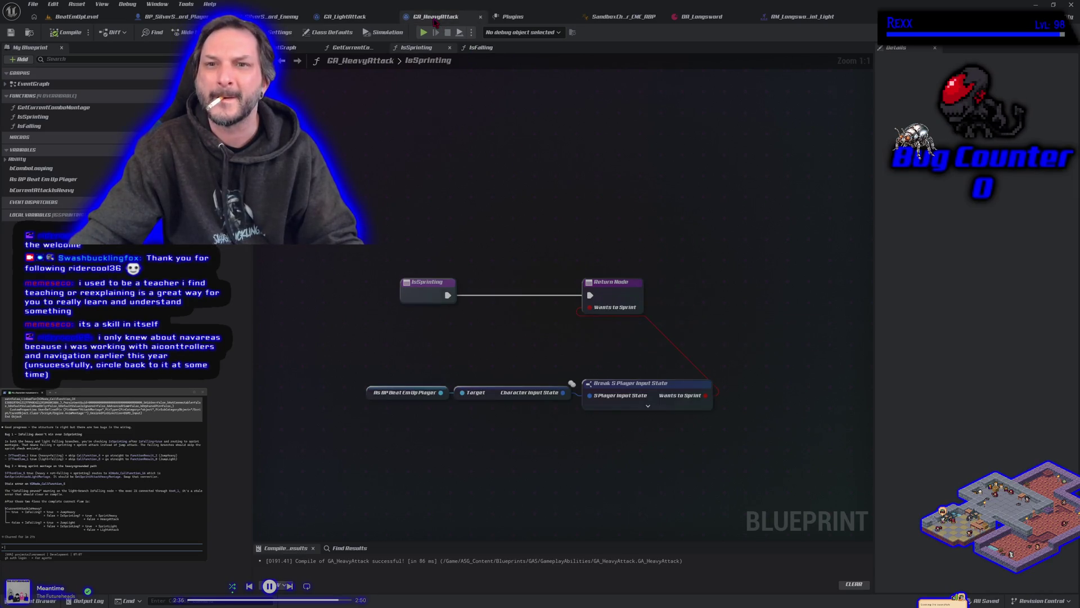
{"action": "double_click", "coordinate": [104, 128]}
{"action": "key", "text": "ctrl+v"}
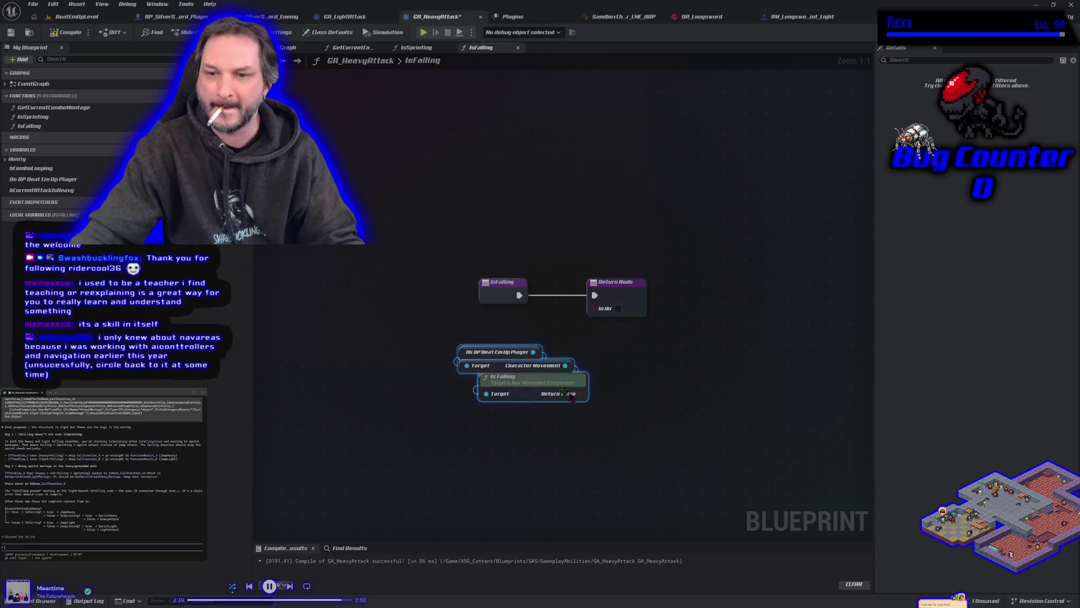
{"action": "mouse_move", "coordinate": [585, 401]}
{"action": "left_mouse_down"}
{"action": "mouse_move", "coordinate": [610, 335]}
{"action": "mouse_move", "coordinate": [595, 307]}
{"action": "left_mouse_up"}
{"action": "left_click", "coordinate": [56, 33]}
{"action": "left_click", "coordinate": [11, 32]}
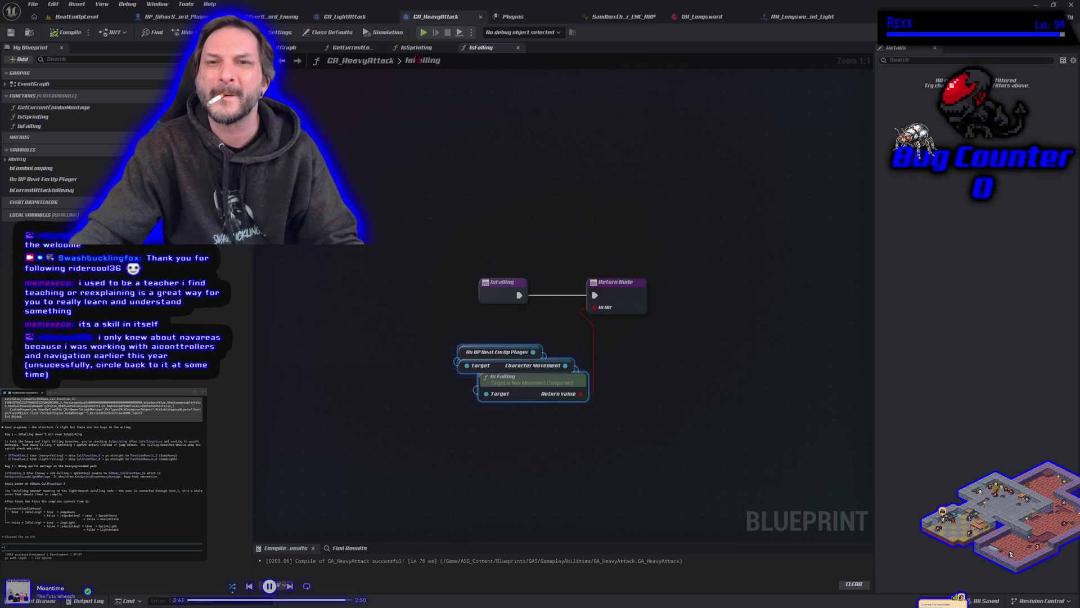
Review the GetCurrentComboMontage graph and reposition its entry node.
{"action": "left_click", "coordinate": [356, 48]}
{"action": "left_click_drag", "start_coordinate": [428, 274], "coordinate": [593, 299]}
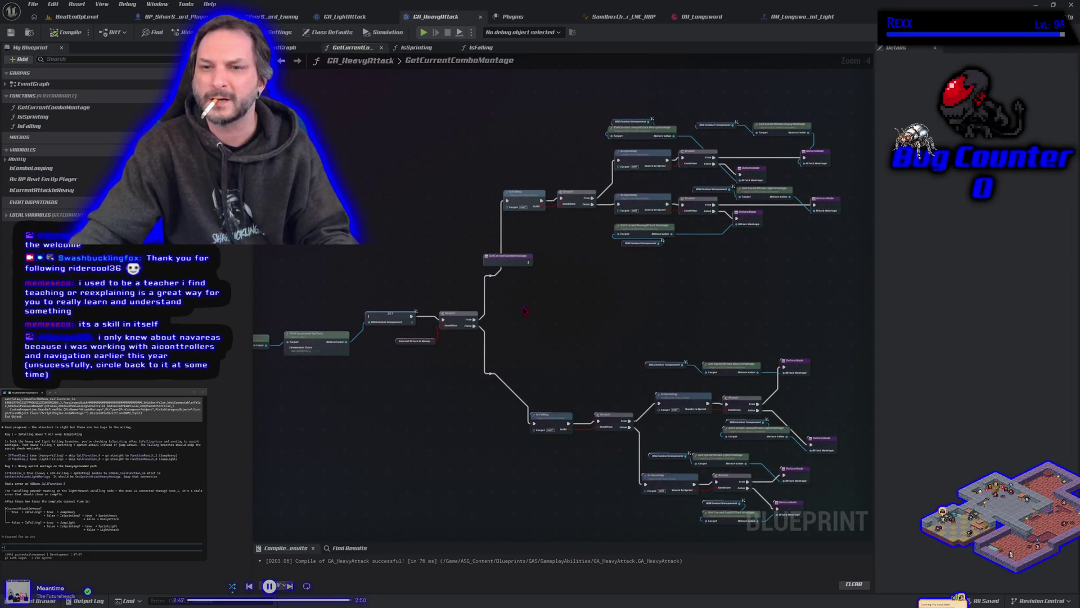
{"action": "mouse_move", "coordinate": [523, 311]}
{"action": "left_mouse_down"}
{"action": "mouse_move", "coordinate": [686, 298]}
{"action": "mouse_move", "coordinate": [671, 291]}
{"action": "left_mouse_up"}
{"action": "mouse_move", "coordinate": [647, 252]}
{"action": "left_mouse_down"}
{"action": "mouse_move", "coordinate": [579, 253]}
{"action": "mouse_move", "coordinate": [447, 298]}
{"action": "mouse_move", "coordinate": [486, 314]}
{"action": "left_mouse_up"}
Compile and save GA_HeavyAttack, then play-test BeatEmUpLevel running toward the red enemy.
{"action": "left_click", "coordinate": [65, 32]}
{"action": "left_click", "coordinate": [10, 32]}
{"action": "left_click", "coordinate": [84, 17]}
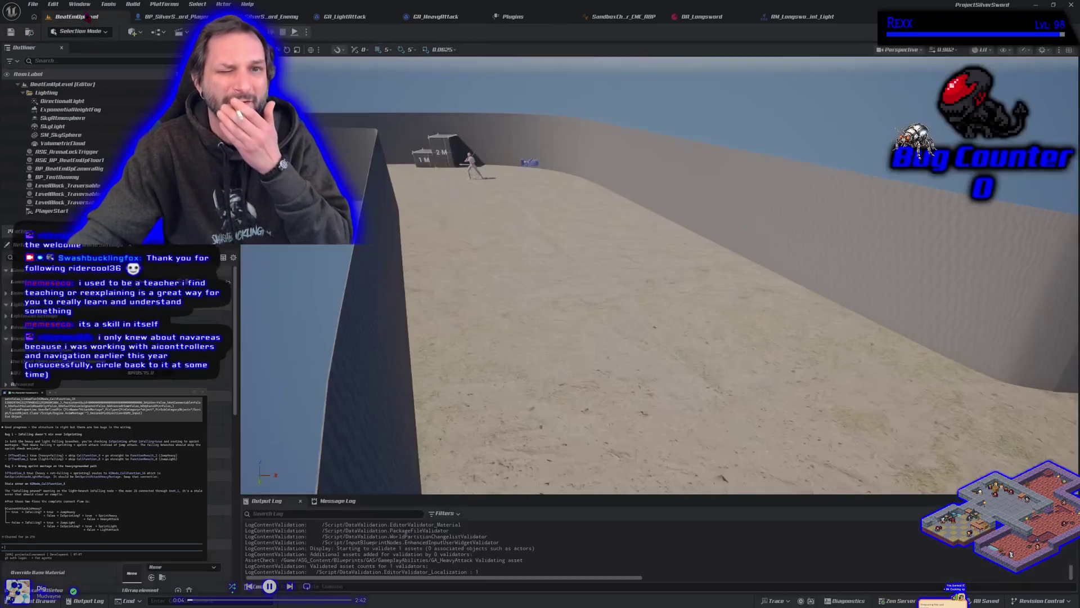
{"action": "left_click", "coordinate": [272, 33]}
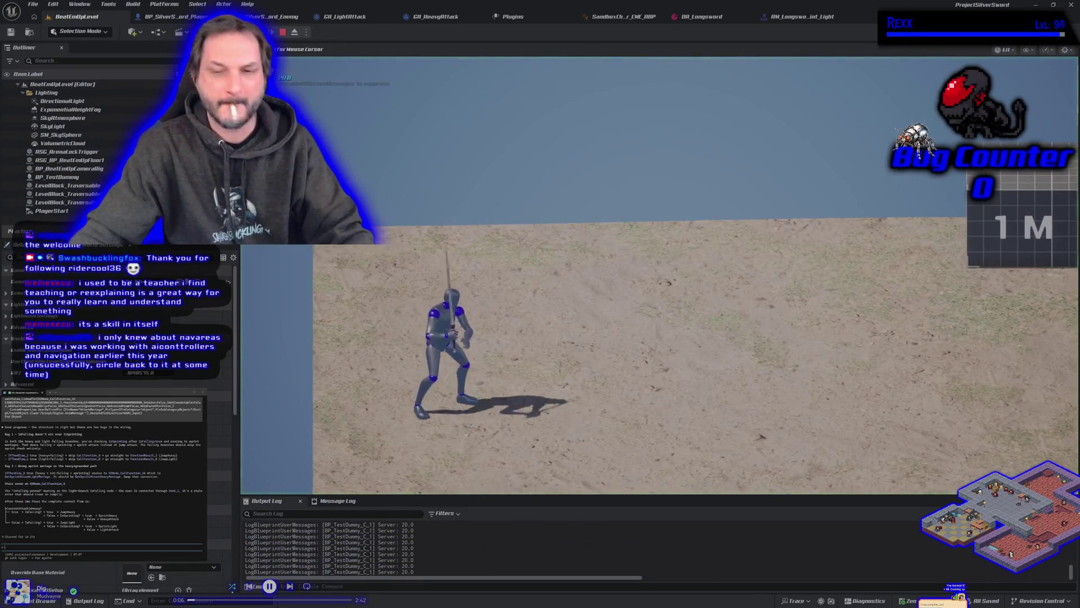
{"action": "key", "text": "d"}
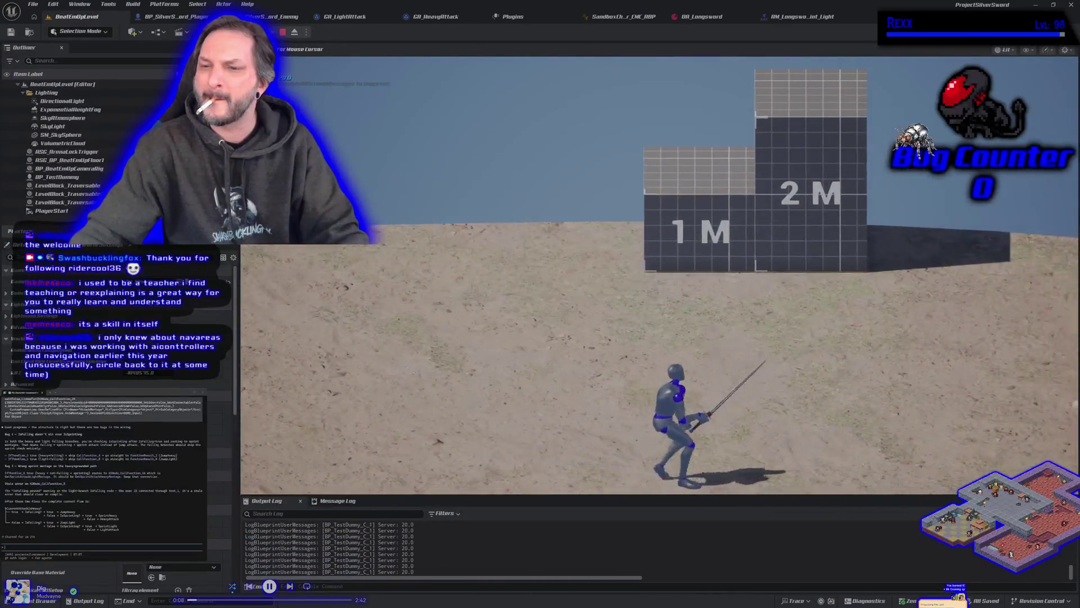
{"action": "key", "text": "d"}
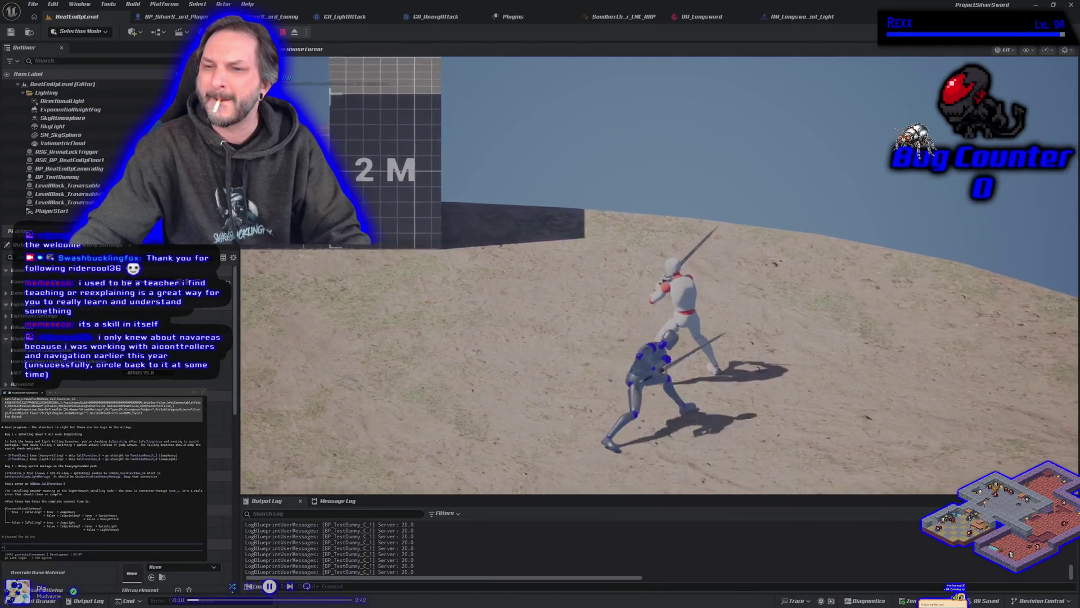
{"action": "key", "text": "Escape"}
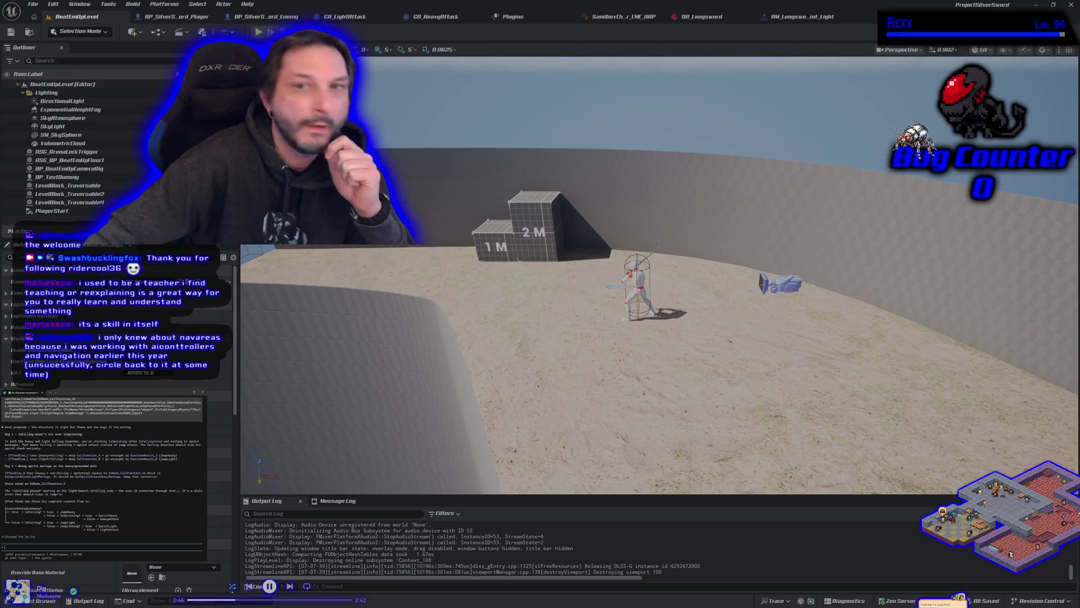
Review GA_LightAttack's falling and sprinting branches in GetCurrentComboMontage, then start another play session.
{"action": "left_click", "coordinate": [370, 19]}
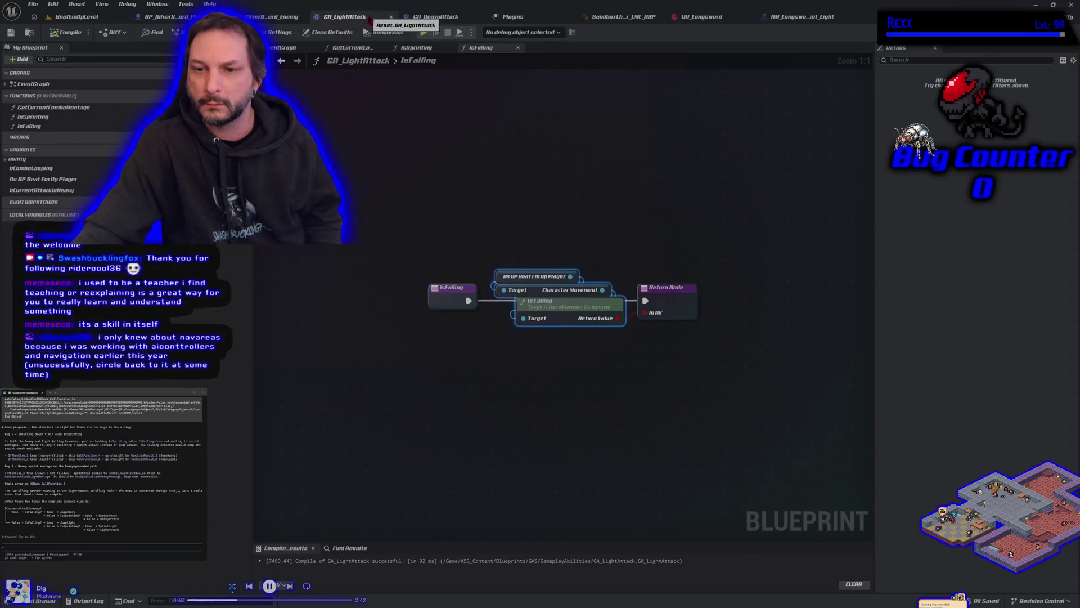
{"action": "left_click", "coordinate": [355, 48]}
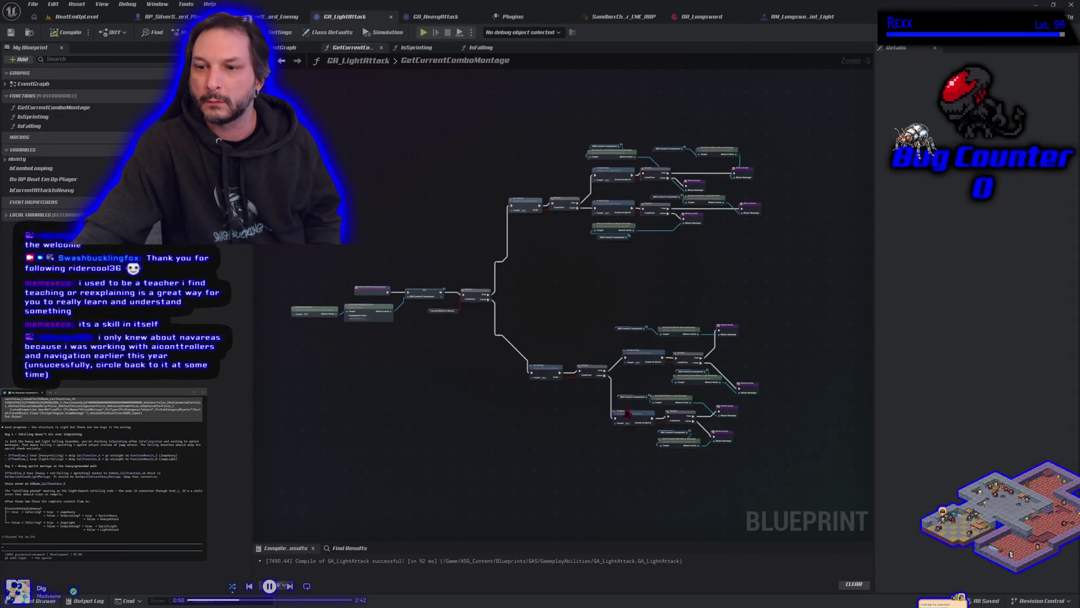
{"action": "scroll", "coordinate": [547, 433], "scroll_direction": "up", "scroll_amount": 4}
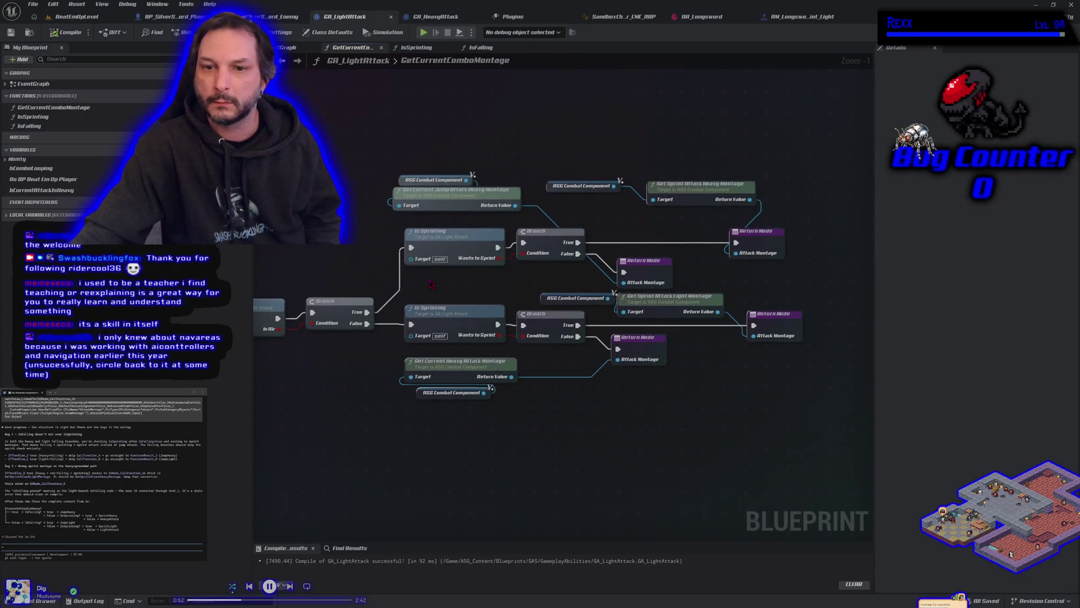
{"action": "left_click_drag", "start_coordinate": [434, 279], "coordinate": [563, 279]}
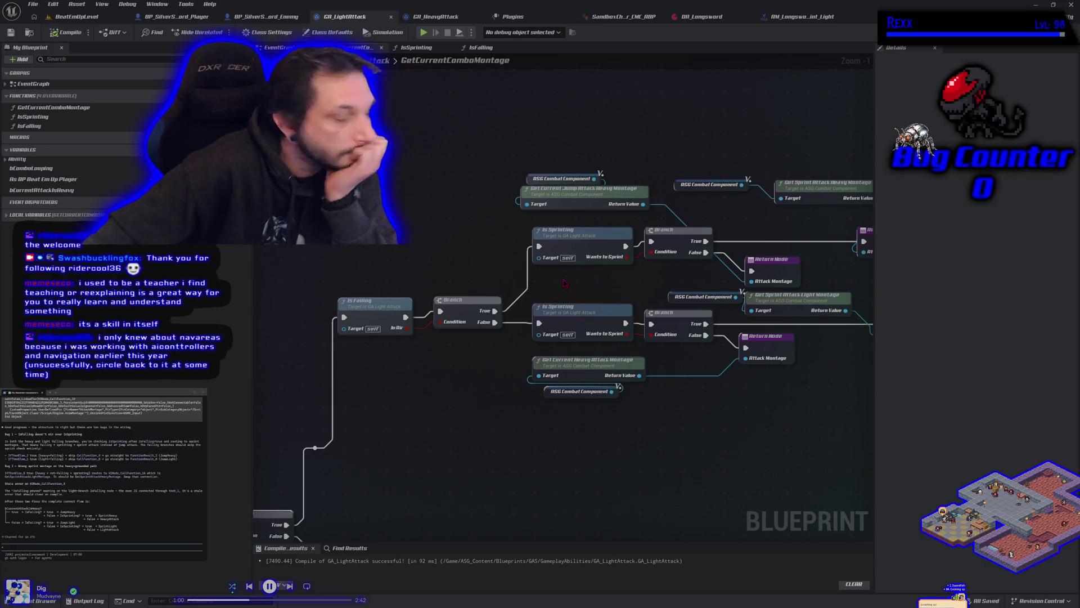
{"action": "left_click_drag", "start_coordinate": [661, 436], "coordinate": [584, 397]}
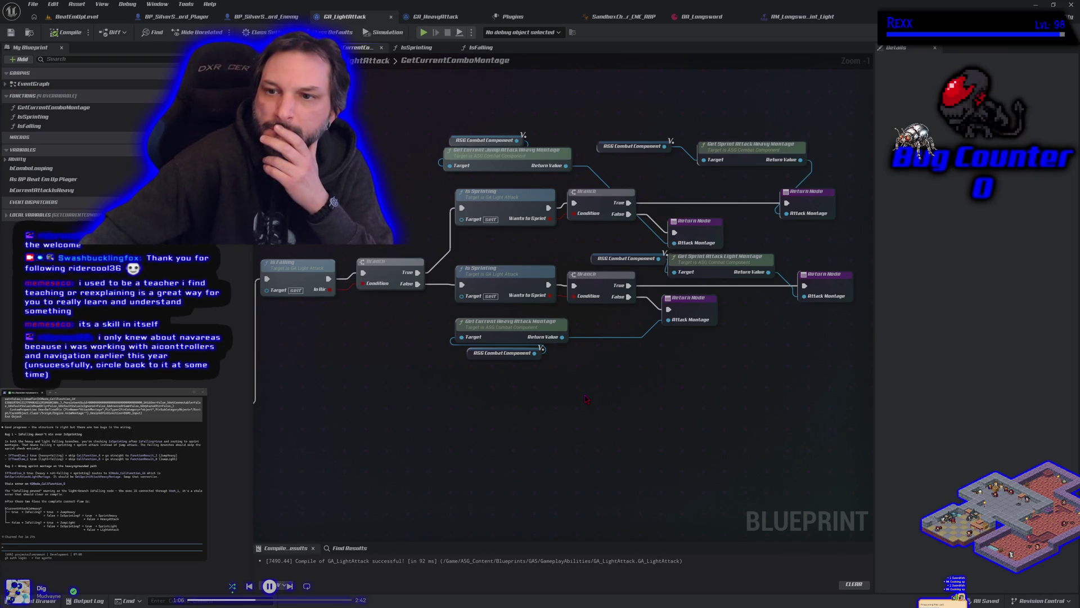
{"action": "key", "text": "alt+p"}
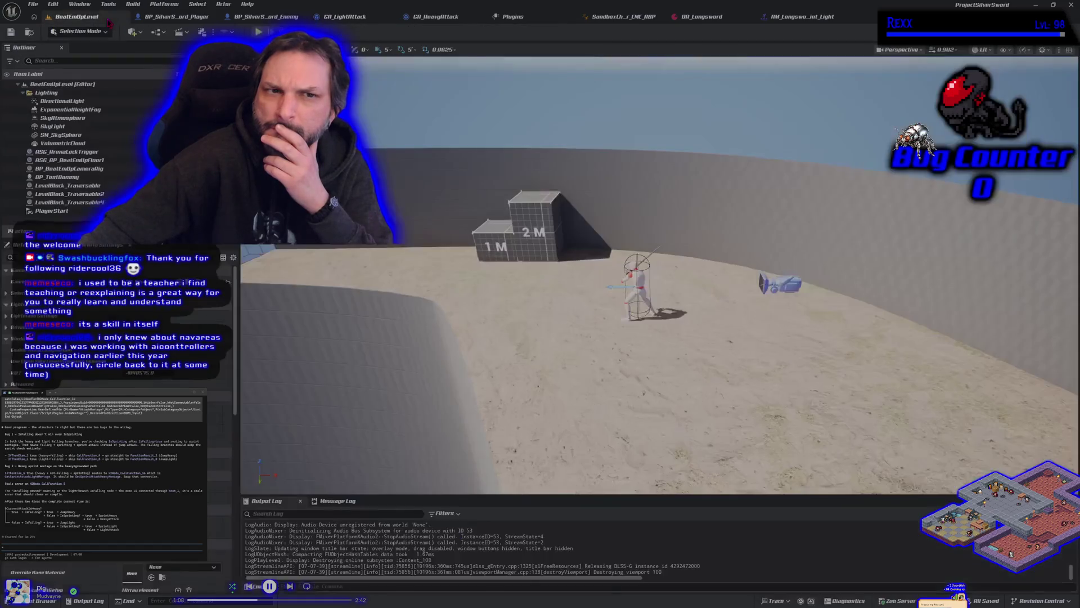
Run right, jump and attack the test dummy, then stop and return to GA_LightAttack.
{"action": "key", "text": "d"}
{"action": "key", "text": "space"}
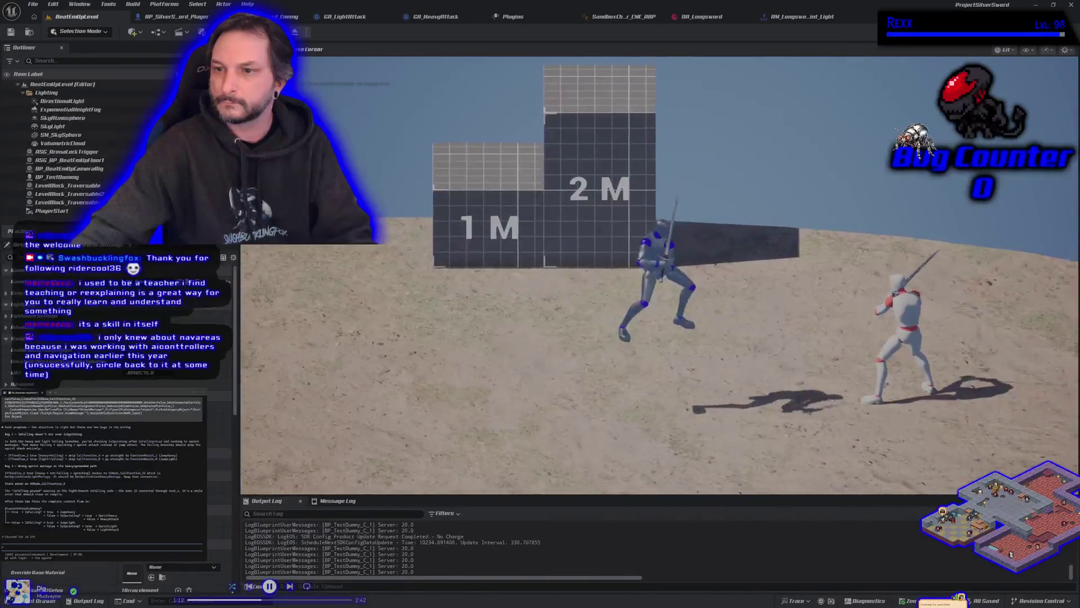
{"action": "left_click", "coordinate": [659, 275]}
{"action": "key", "text": "Escape"}
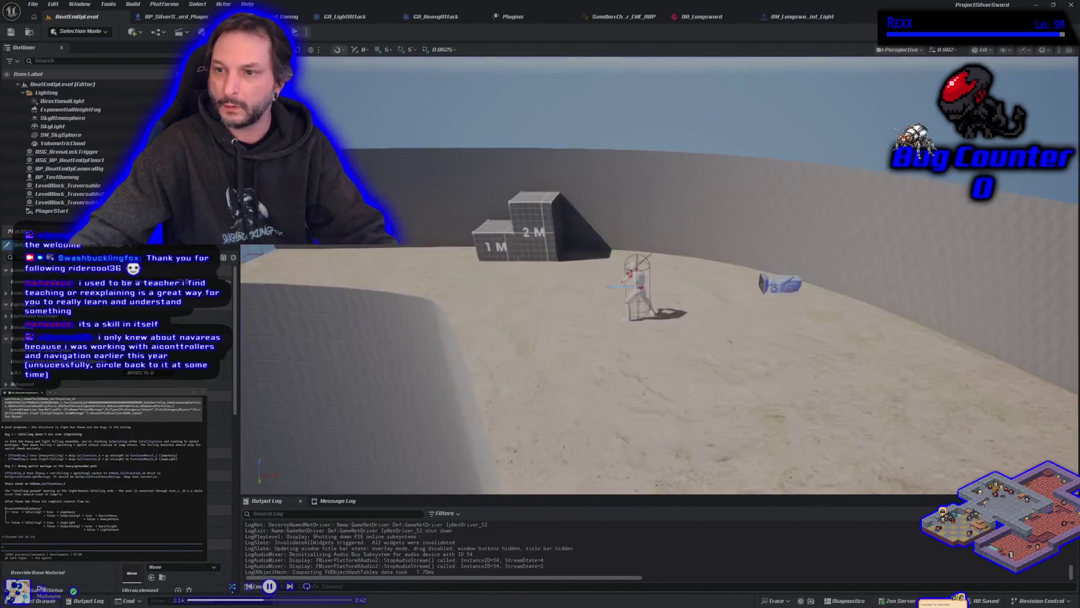
{"action": "left_click", "coordinate": [340, 17]}
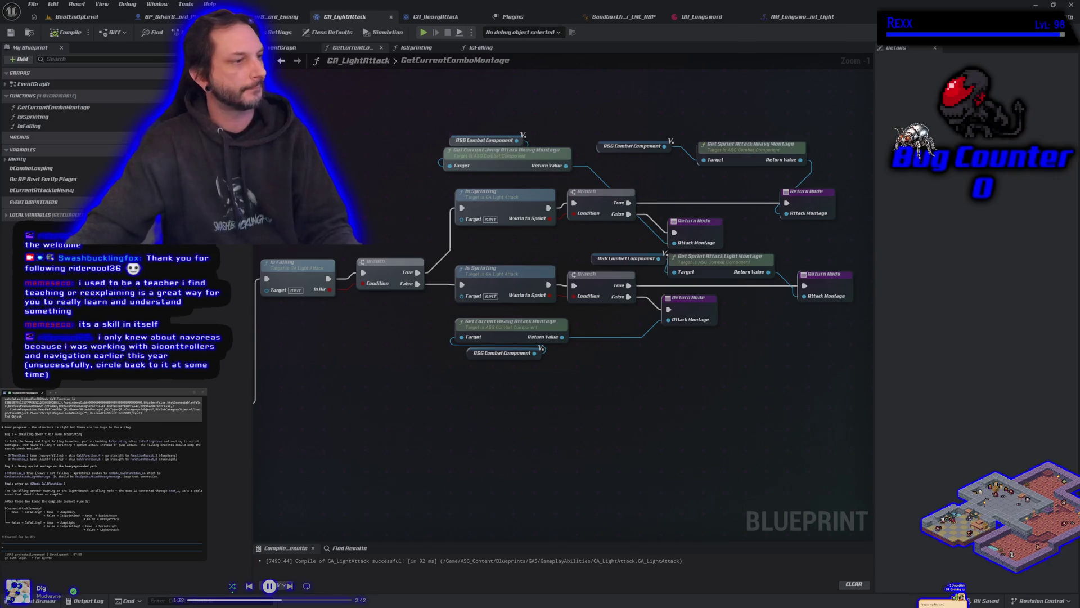
{"action": "scroll", "coordinate": [591, 245], "scroll_direction": "up", "scroll_amount": 1}
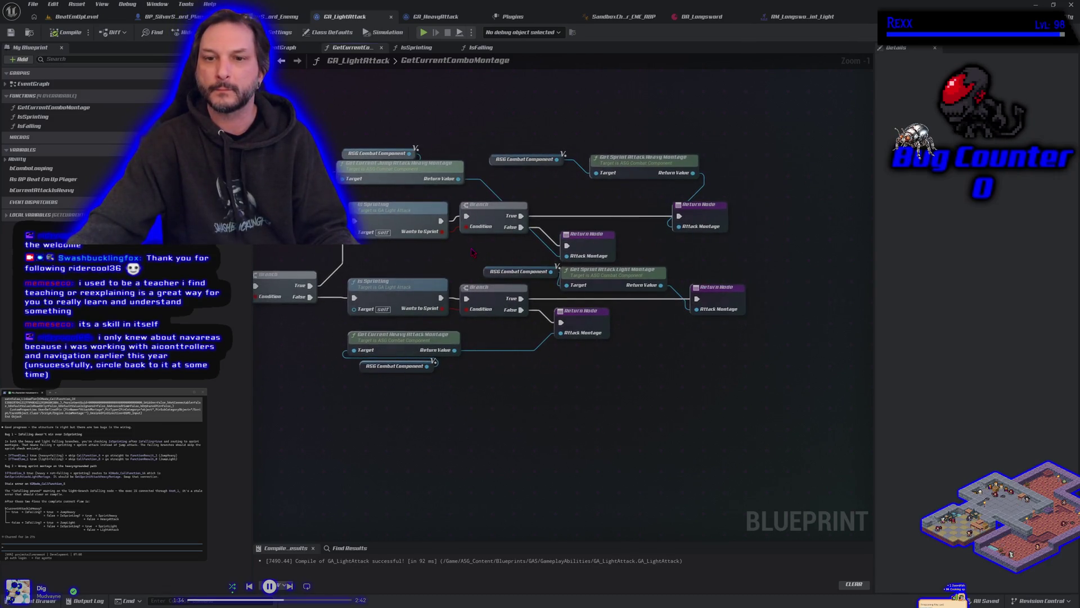
{"action": "left_click_drag", "start_coordinate": [561, 260], "coordinate": [536, 270]}
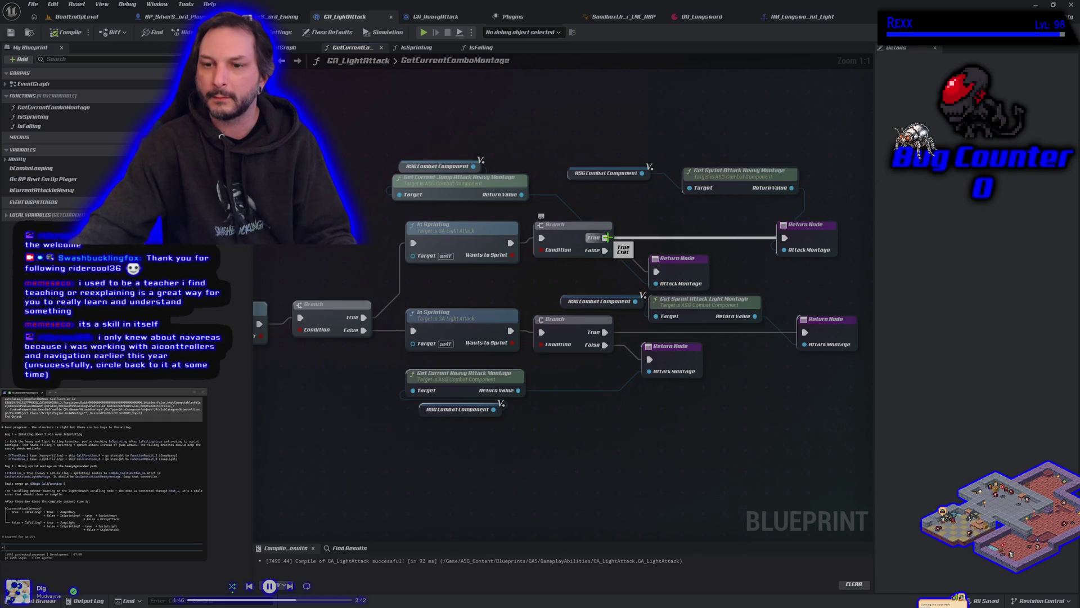
{"action": "left_click_drag", "start_coordinate": [413, 466], "coordinate": [494, 463]}
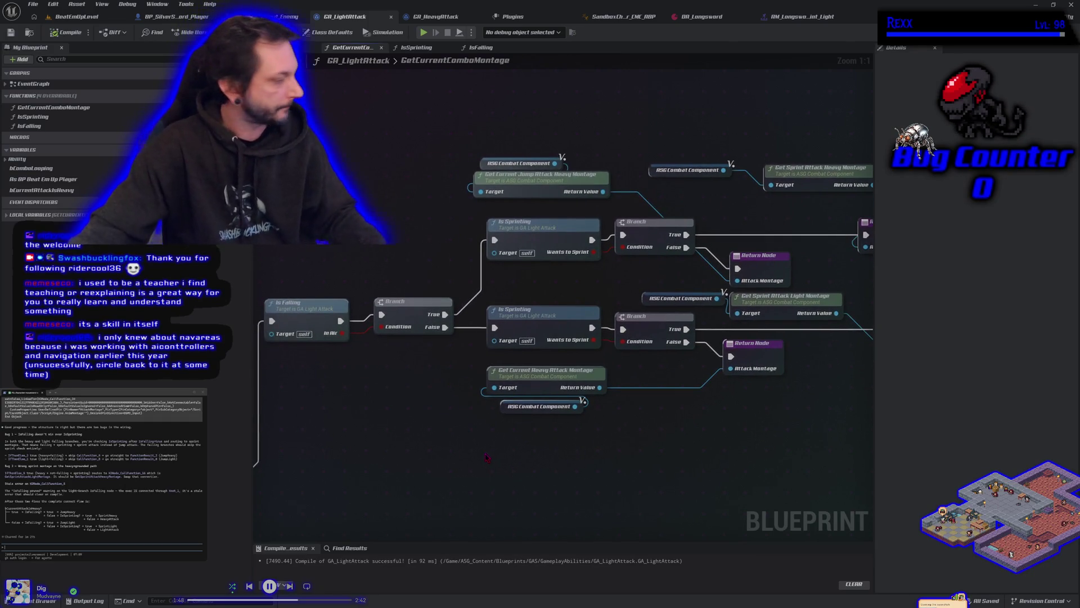